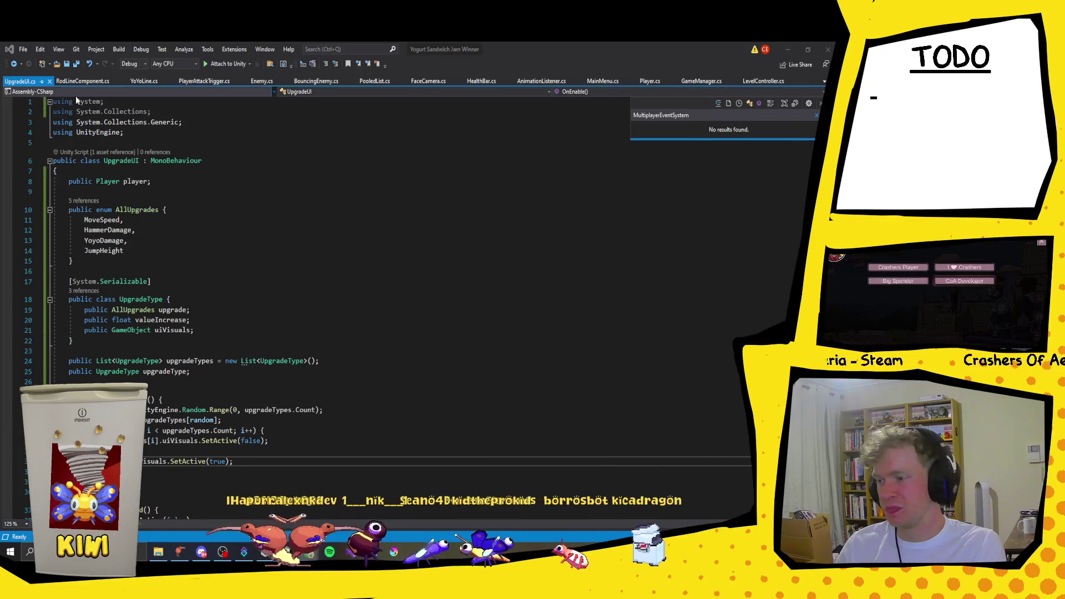
# Step: Switch to Player.cs and scroll to its field declarations such as upgradeUI and moveSpeed
pyautogui.click(647, 81)
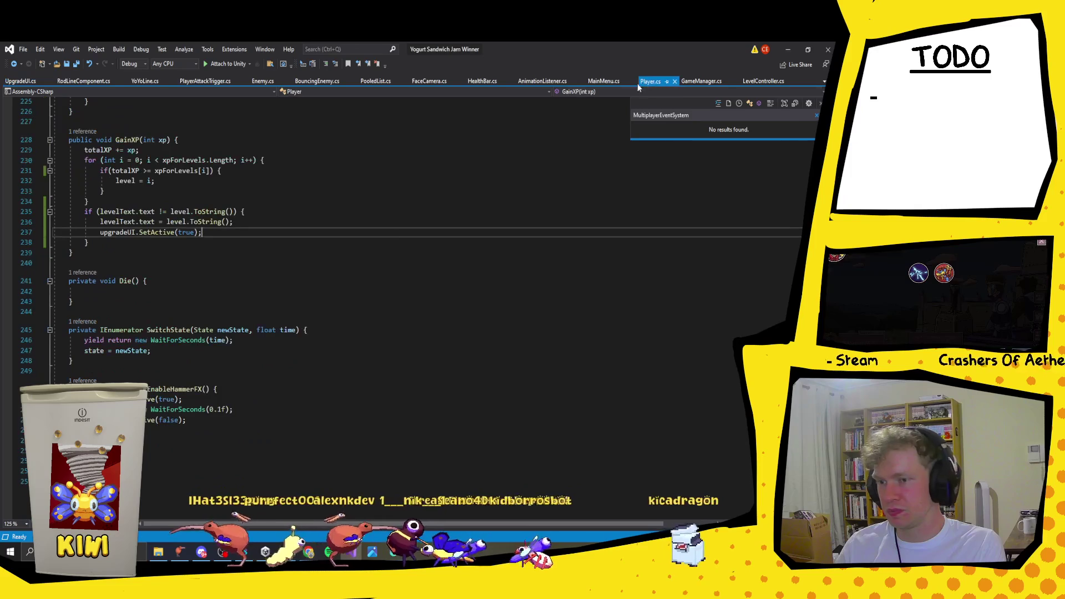
pyautogui.scroll(1, 205, 266)
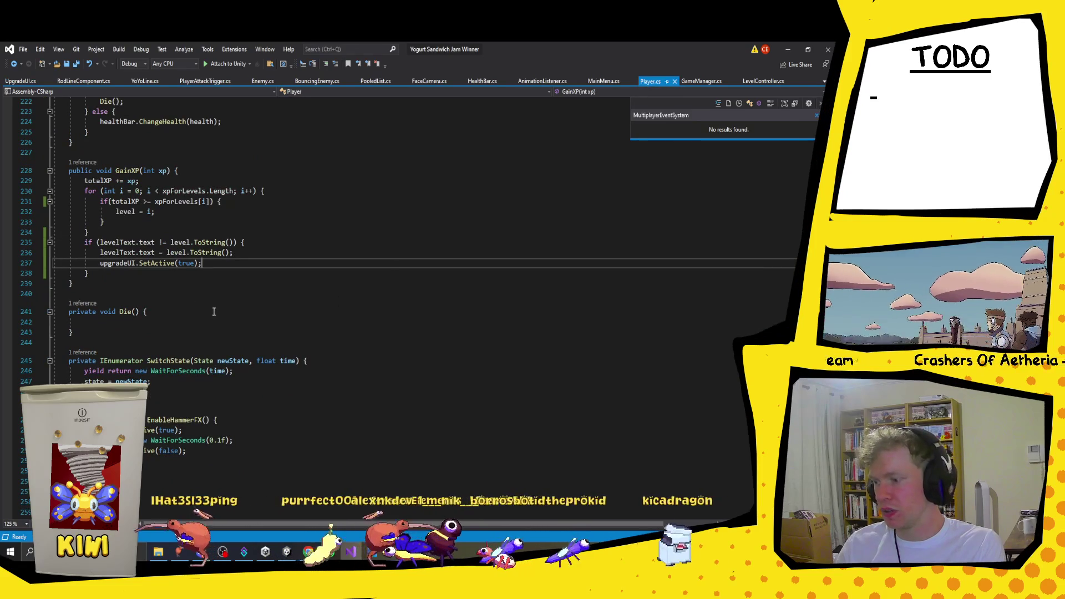
pyautogui.scroll(20, 214, 311)
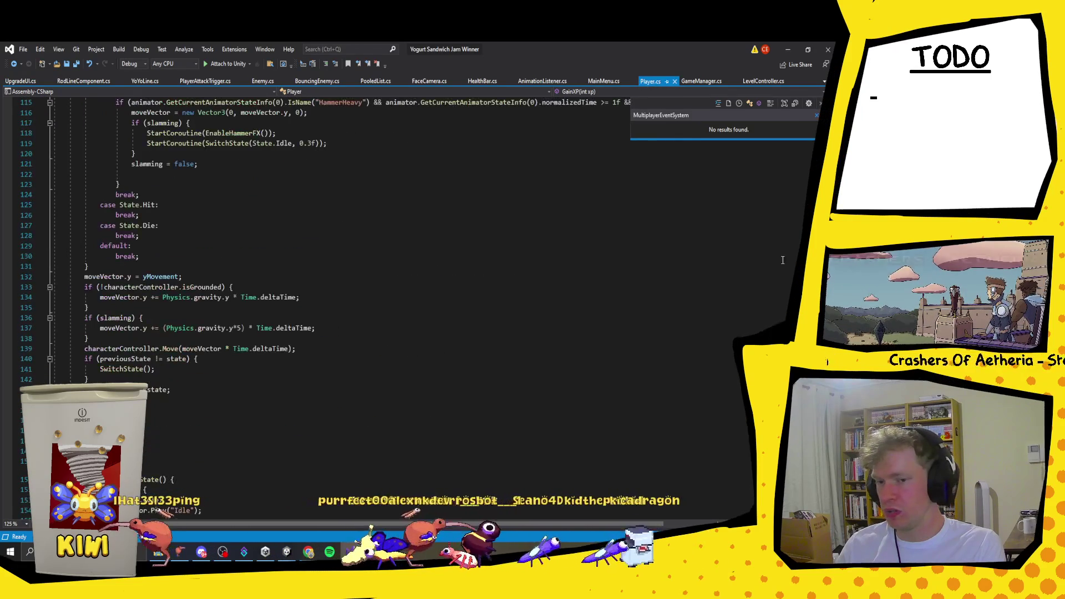
pyautogui.scroll(20, 214, 311)
pyautogui.scroll(-4, 193, 271)
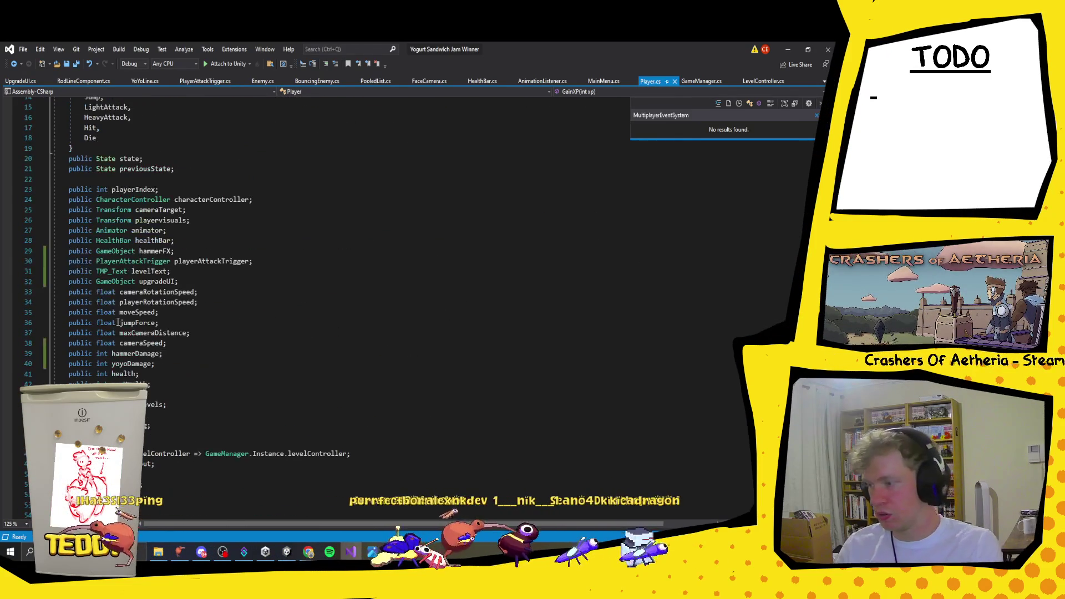
# Step: Declare 'public GameObject initialUpgradeButton;' right below upgradeUI in Player.cs and save the file
pyautogui.click(191, 282)
pyautogui.press('Return')
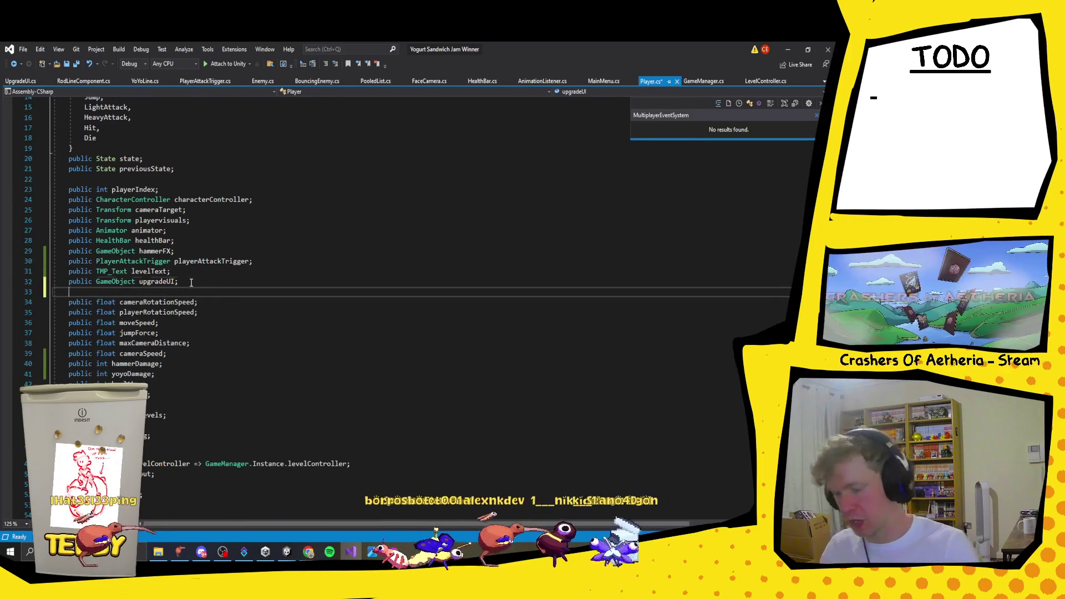
pyautogui.write('public Ga')
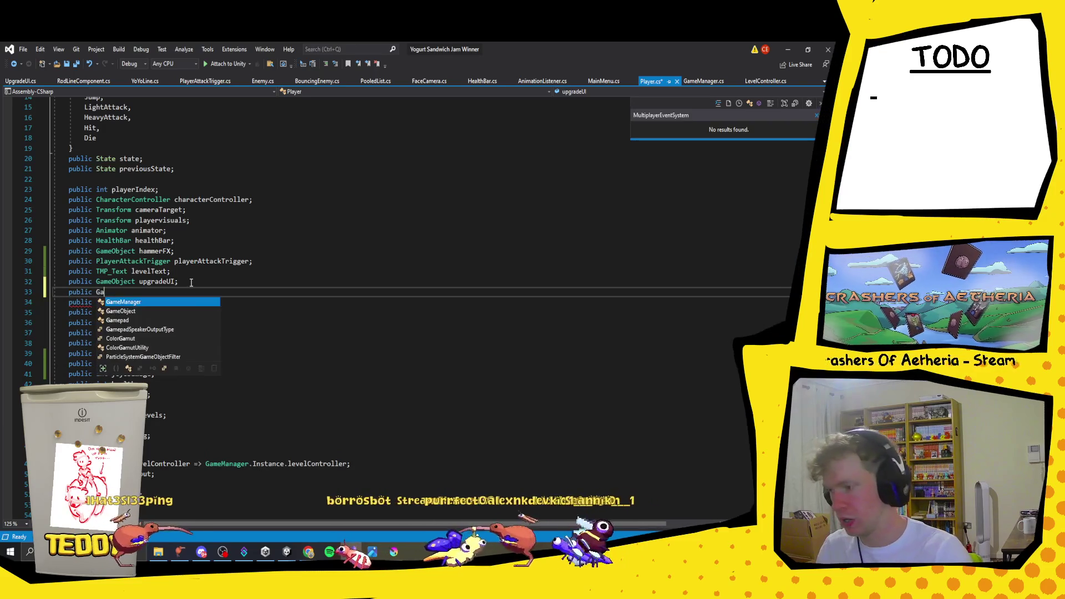
pyautogui.write('meObject initialUpgradeBu')
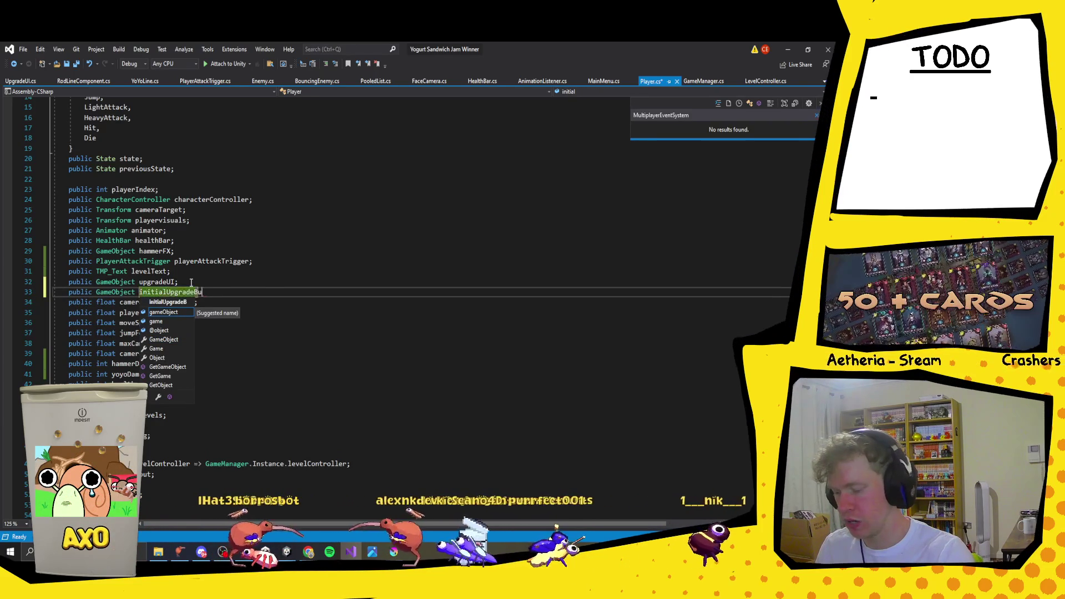
pyautogui.write('tton;')
pyautogui.hotkey('ctrl', 's')
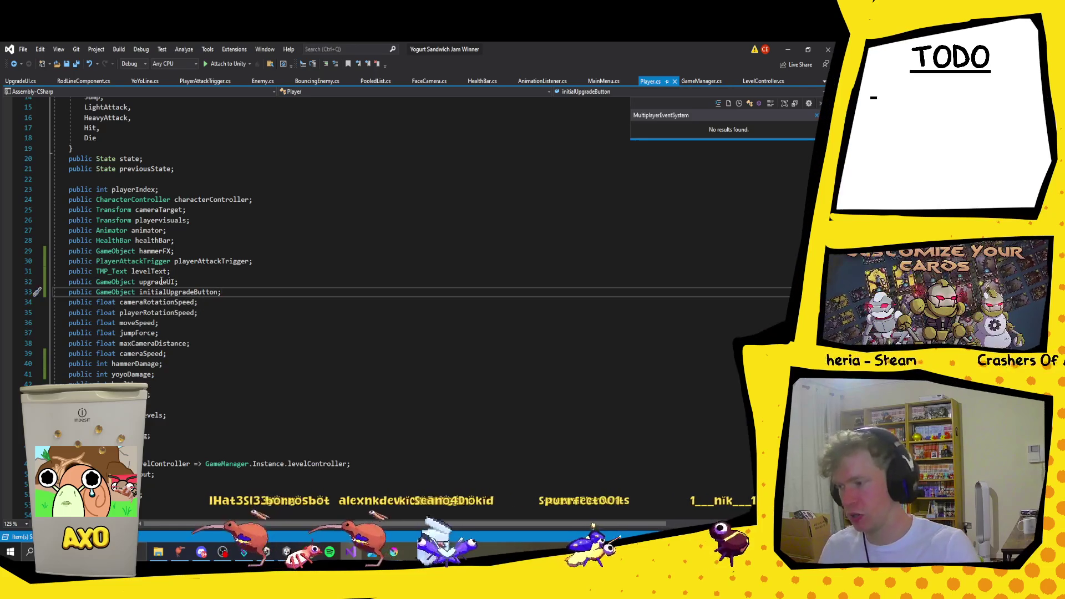
pyautogui.click(161, 281)
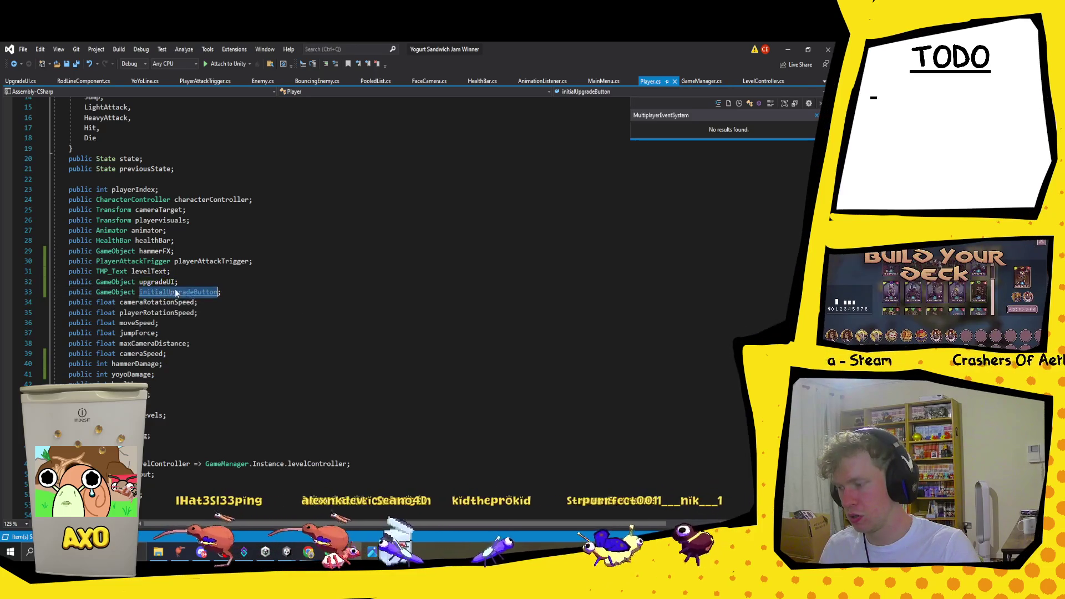
pyautogui.scroll(-20, 161, 284)
pyautogui.scroll(-20, 161, 284)
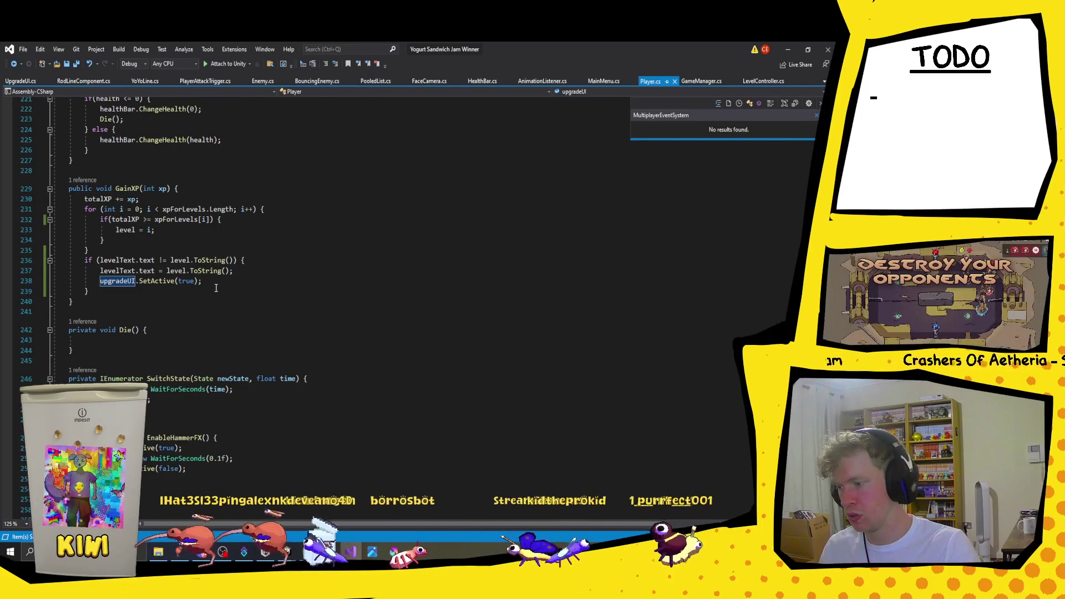
# Step: Add 'GameManager.Instance.eventSystem.SetSelectedGameObject(initialUpgradeButton);' after upgradeUI.SetActive(true) in GainXP
pyautogui.click(218, 282)
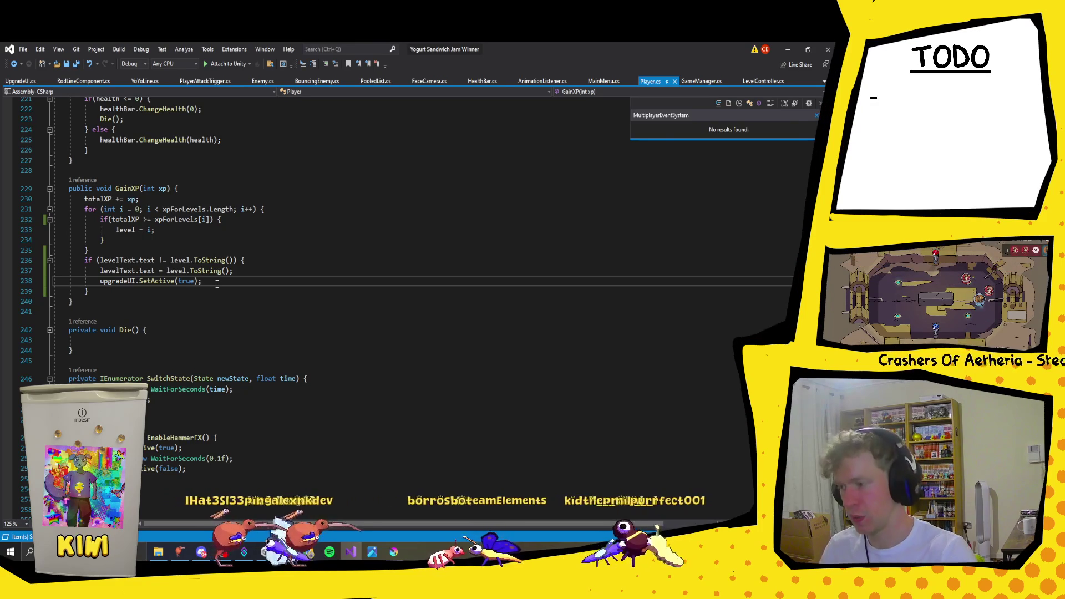
pyautogui.press('Return')
pyautogui.write('GameManager')
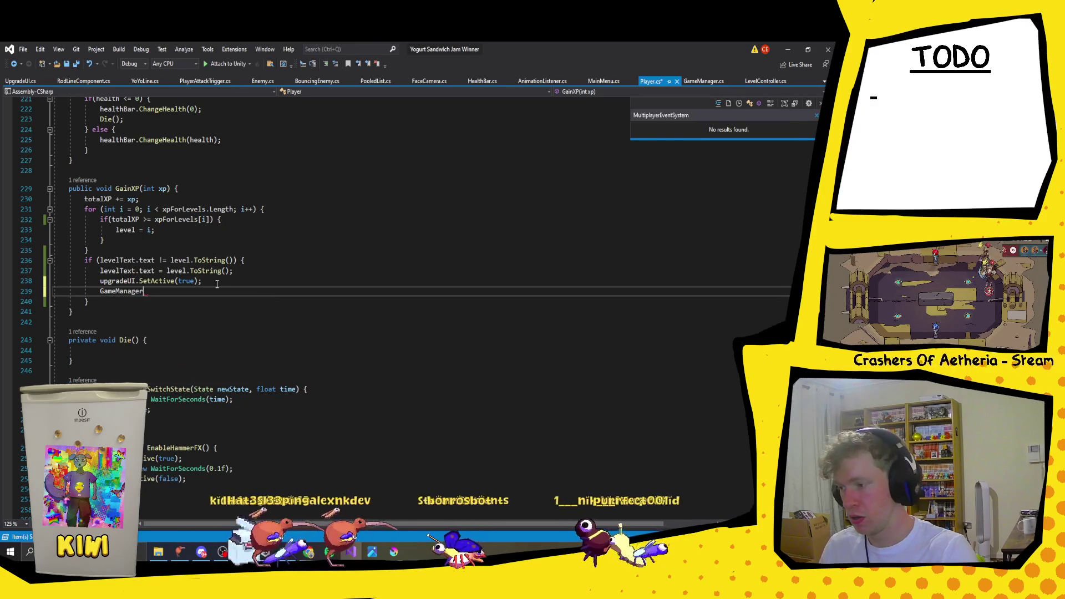
pyautogui.write('.Instance.mu')
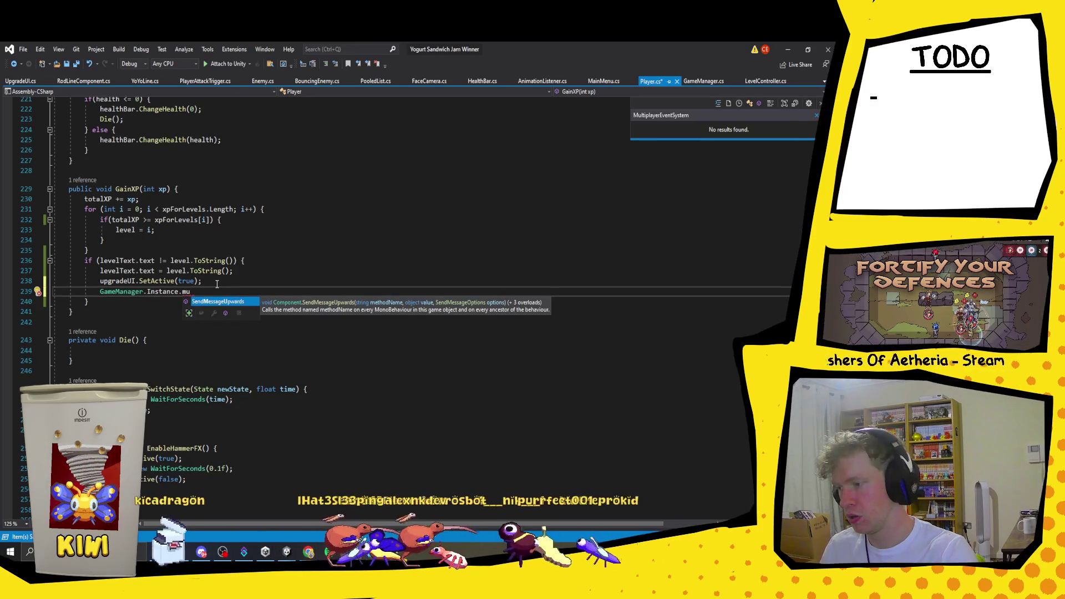
pyautogui.press('BackSpace')
pyautogui.press('BackSpace')
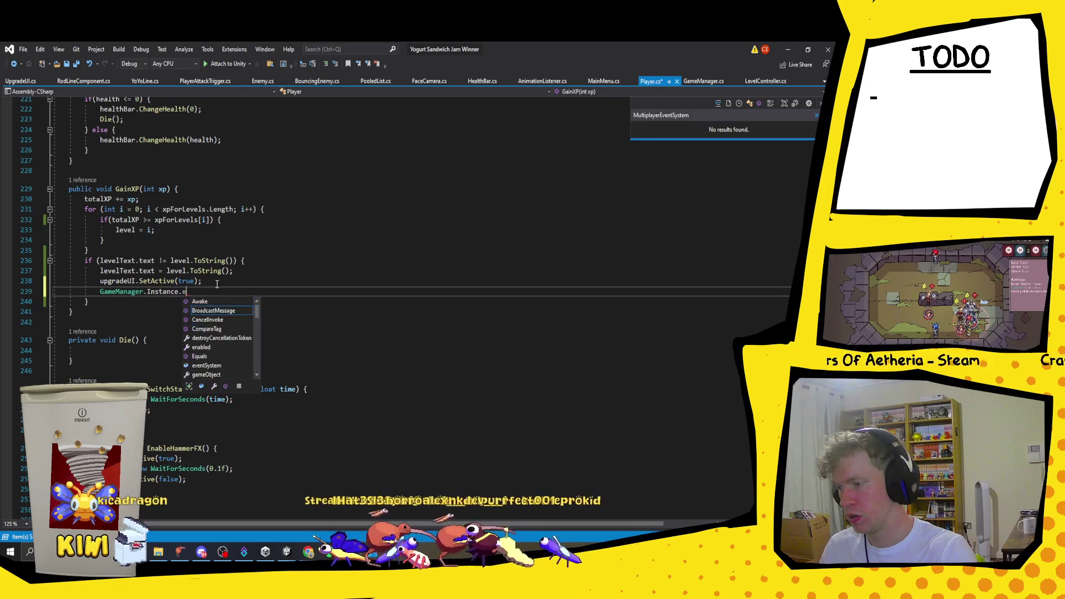
pyautogui.write('ev')
pyautogui.press('Tab')
pyautogui.write('.')
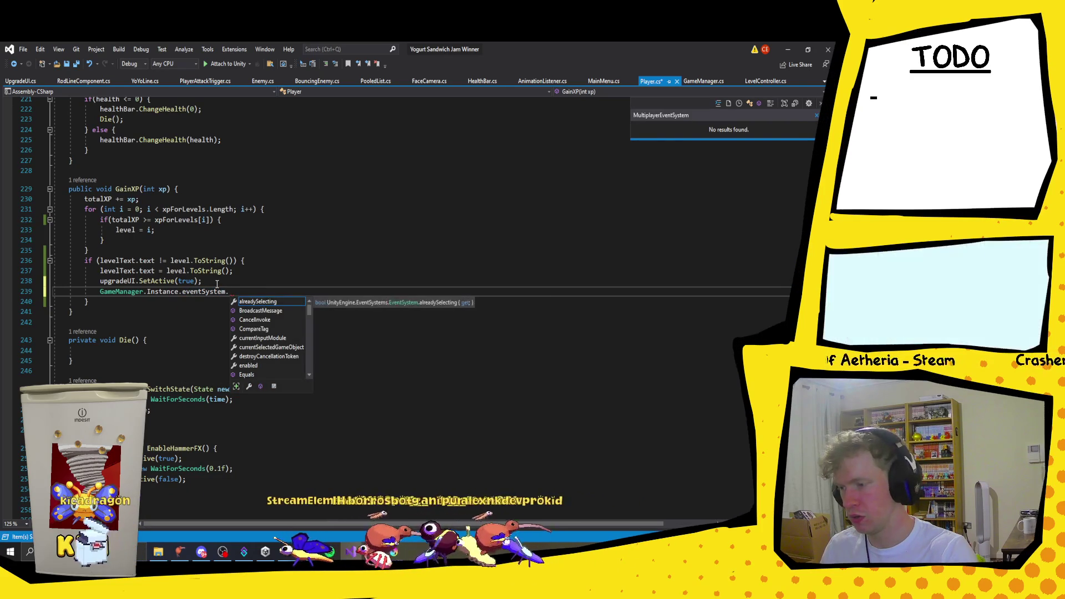
pyautogui.write('se')
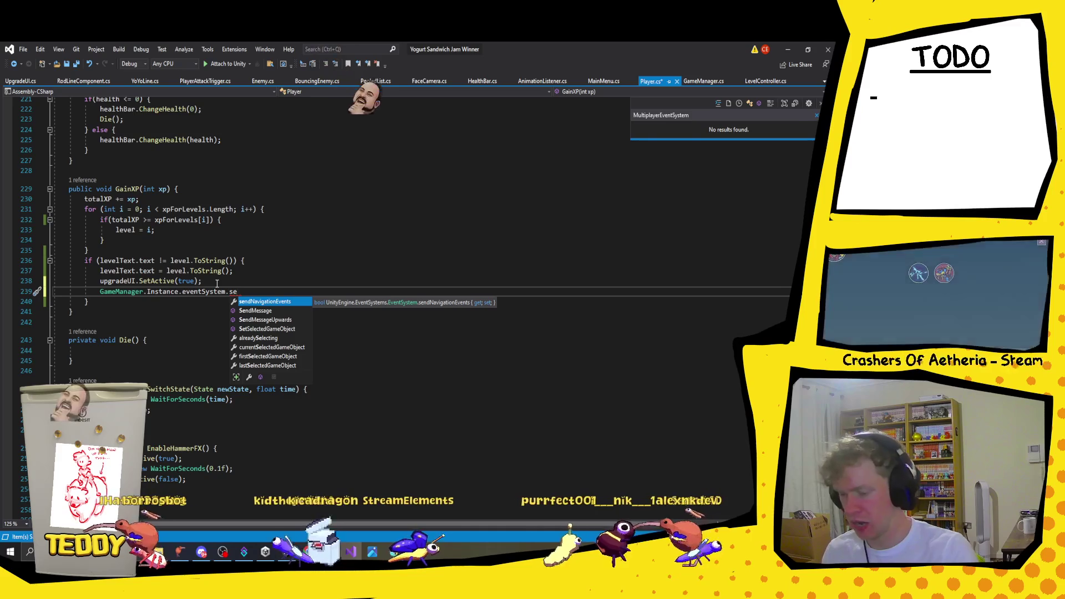
pyautogui.press('Down')
pyautogui.press('Down')
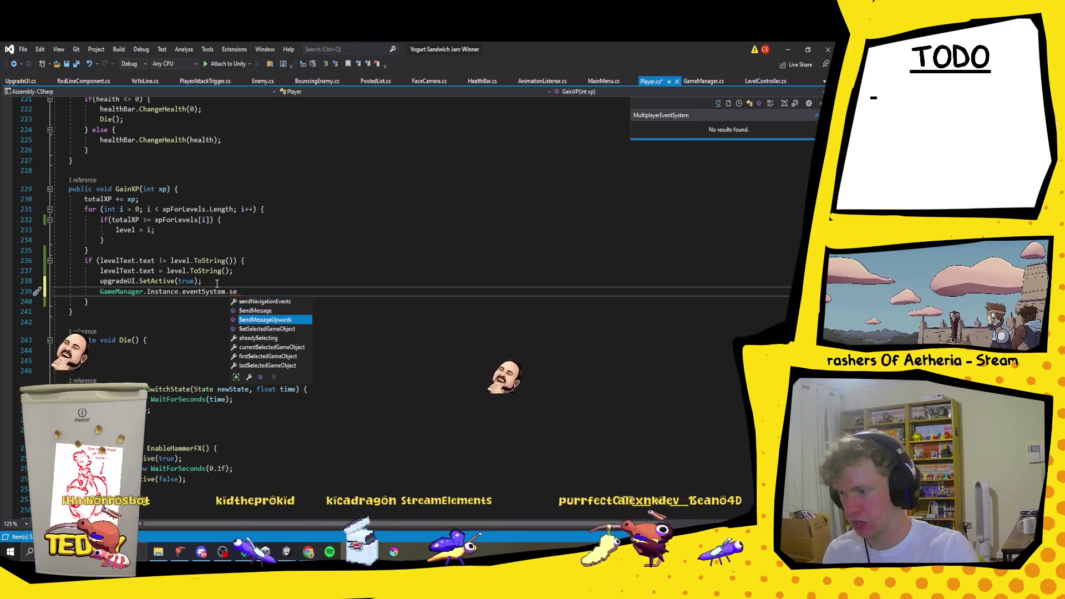
pyautogui.press('Down')
pyautogui.press('Tab')
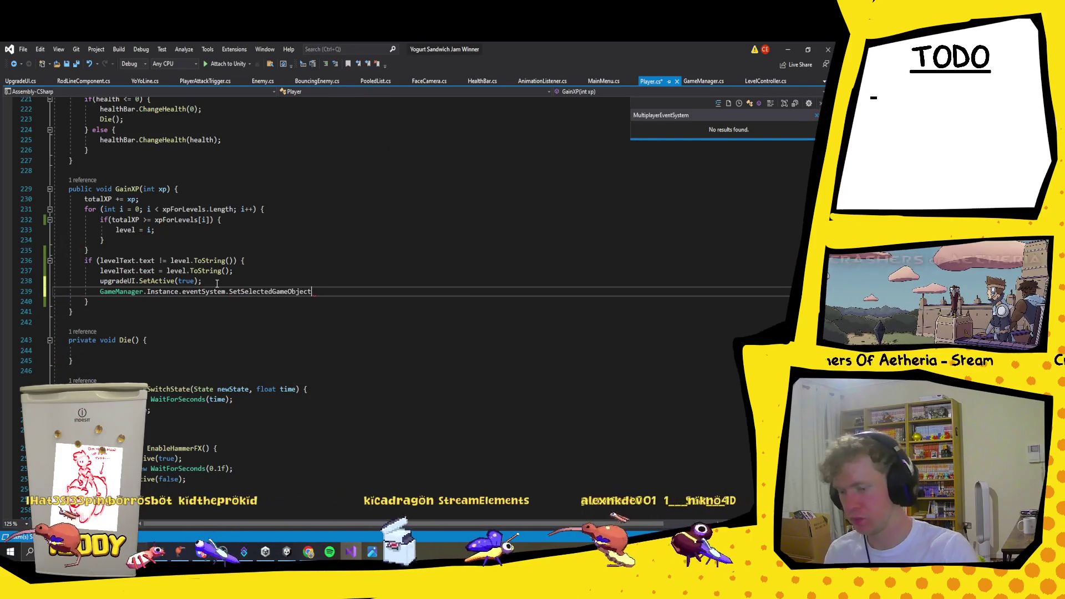
pyautogui.write('(')
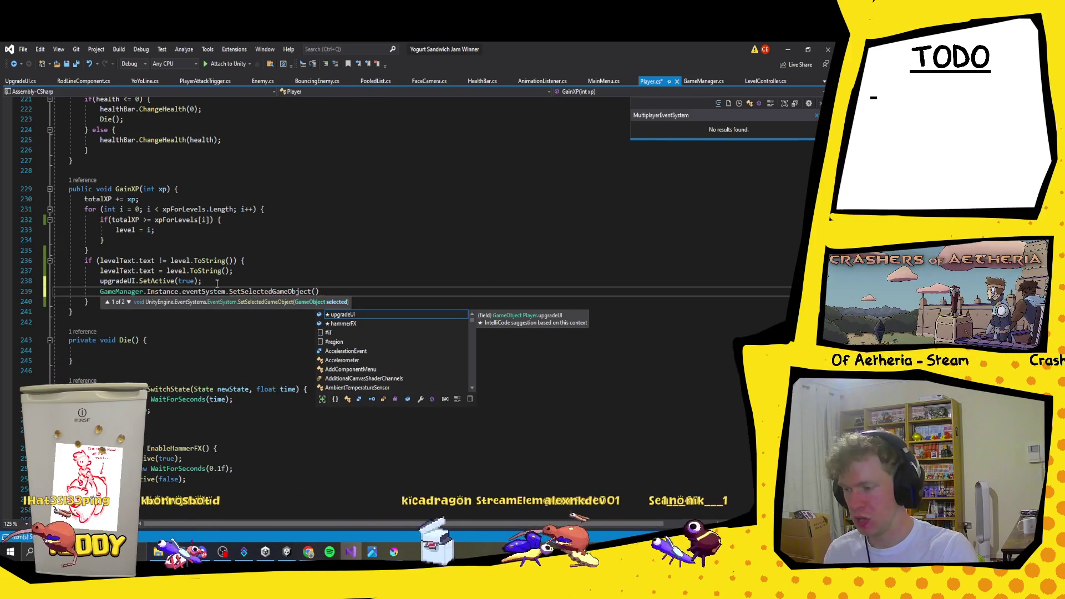
pyautogui.write('initialUpgradeButton);')
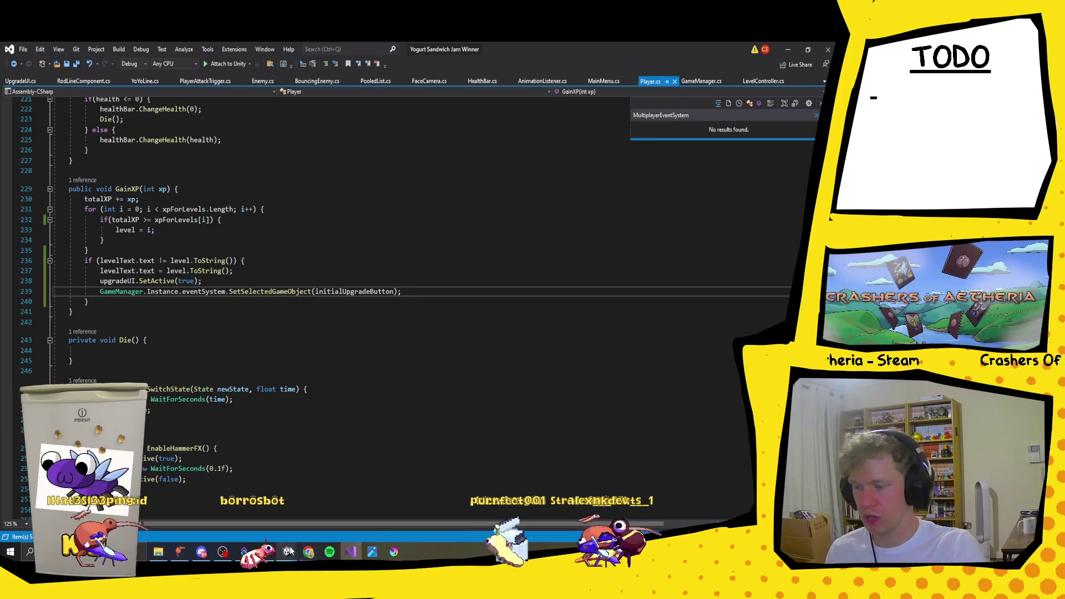
pyautogui.moveTo(286, 552)
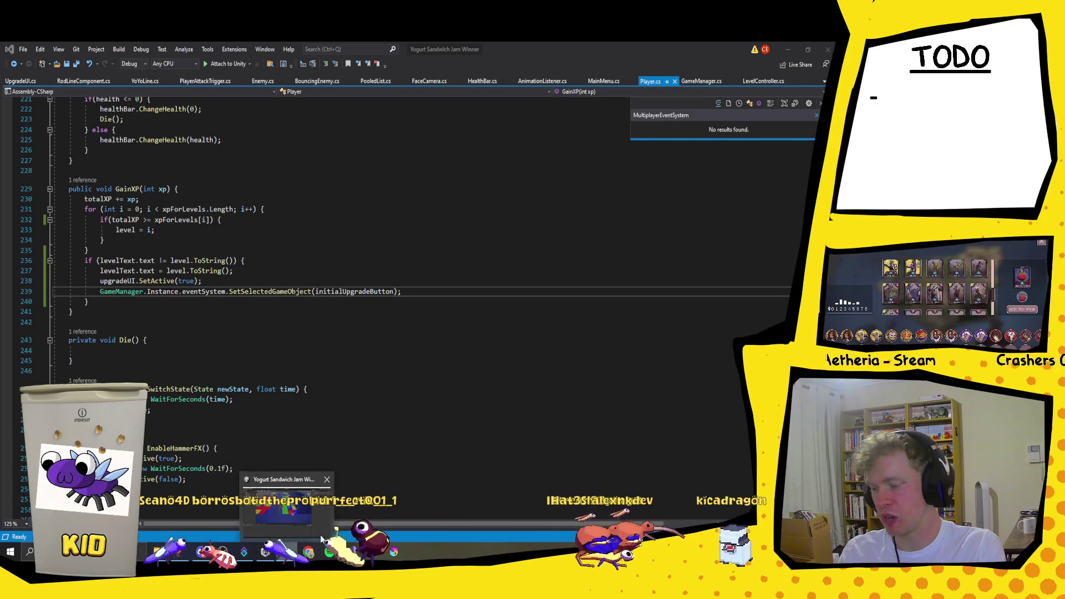
# Step: Bring up Discord's yogurt-sandwich-jam channel and scroll through its recent posts
pyautogui.click(201, 552)
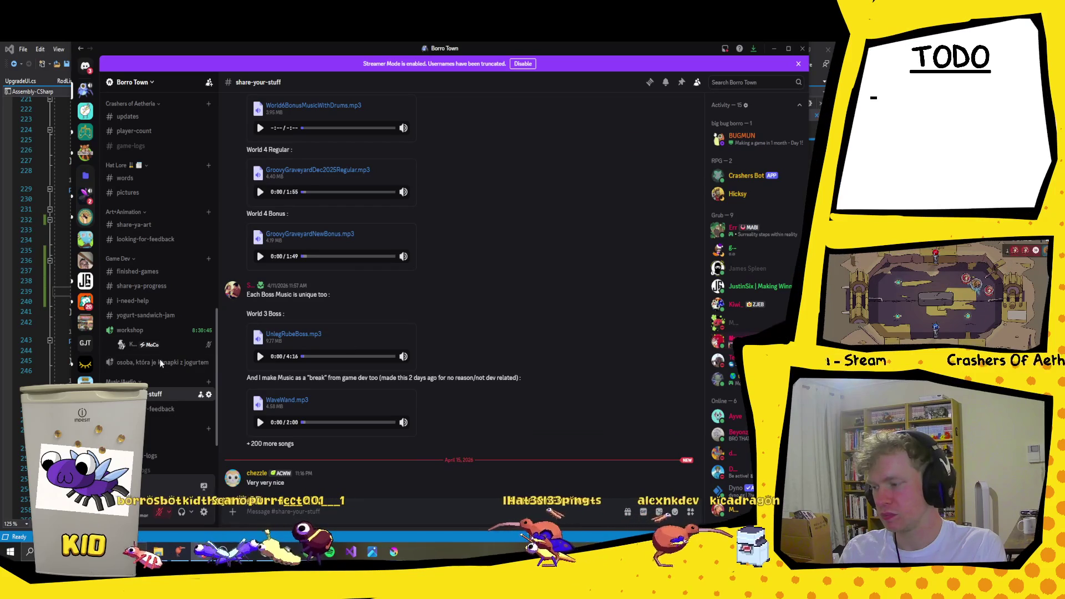
pyautogui.click(182, 321)
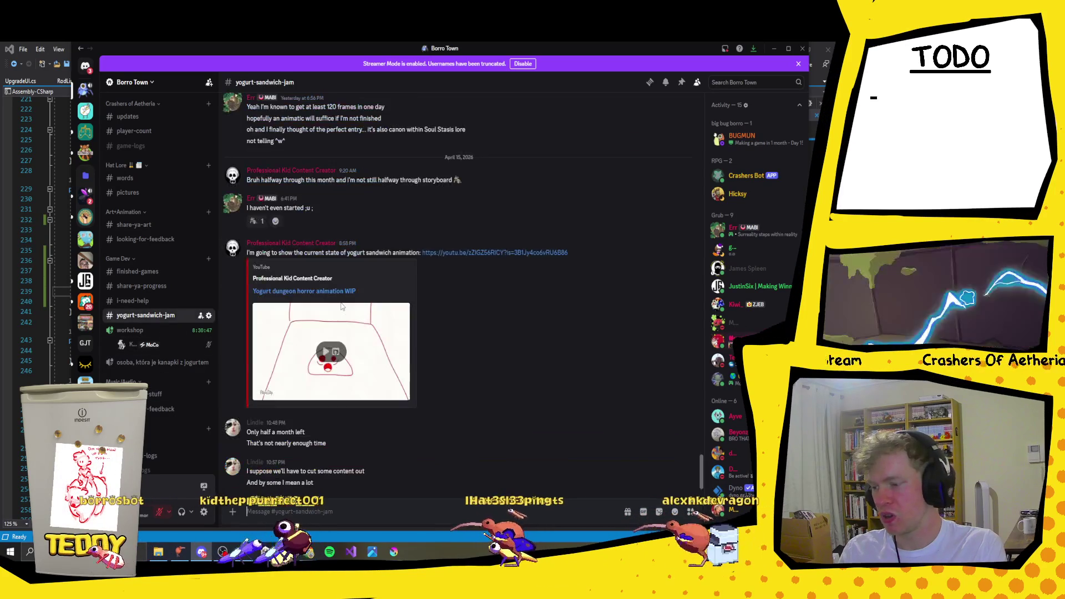
pyautogui.scroll(10, 370, 336)
pyautogui.scroll(5, 370, 336)
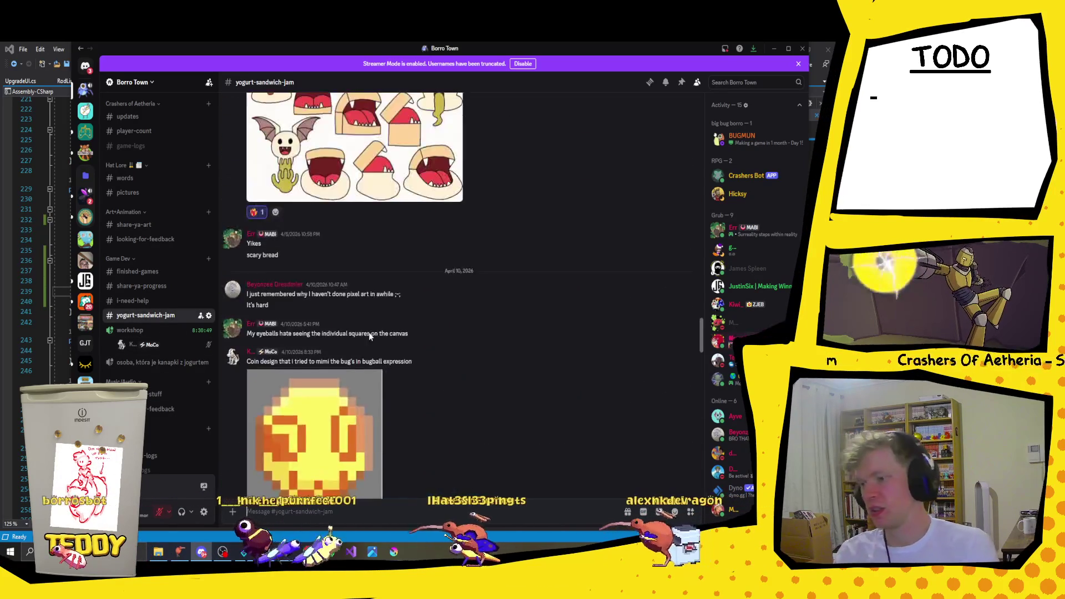
pyautogui.scroll(-8, 362, 332)
pyautogui.scroll(10, 366, 308)
pyautogui.scroll(15, 366, 307)
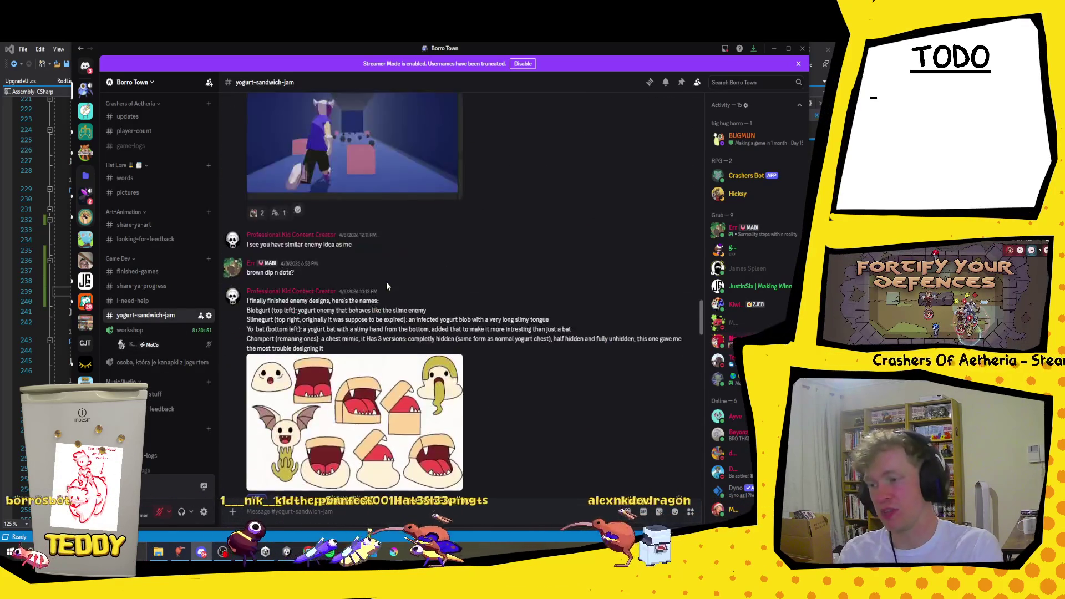
pyautogui.scroll(15, 373, 308)
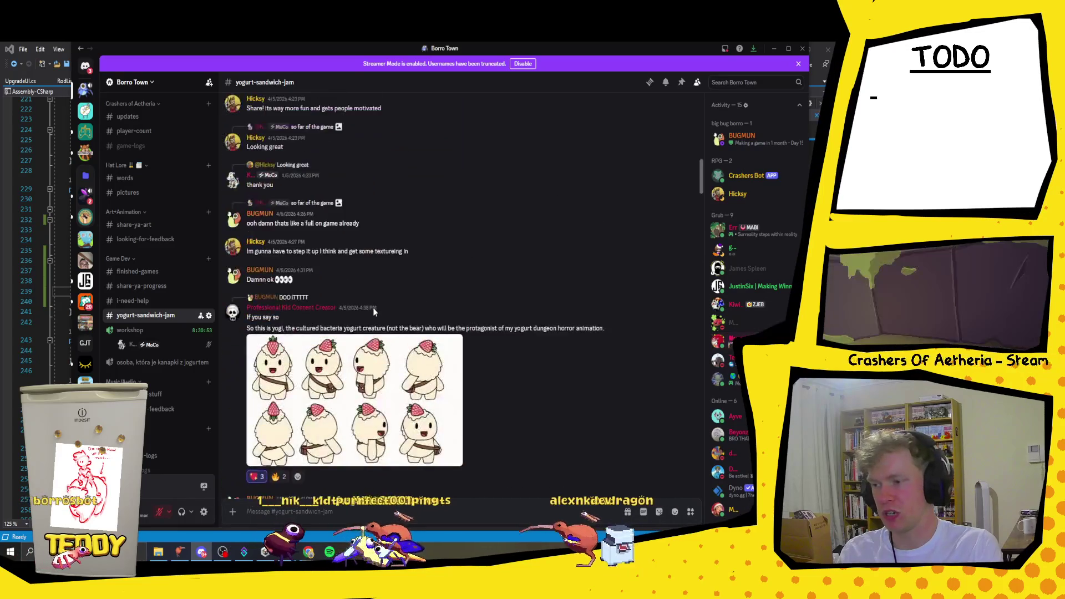
pyautogui.scroll(-5, 375, 314)
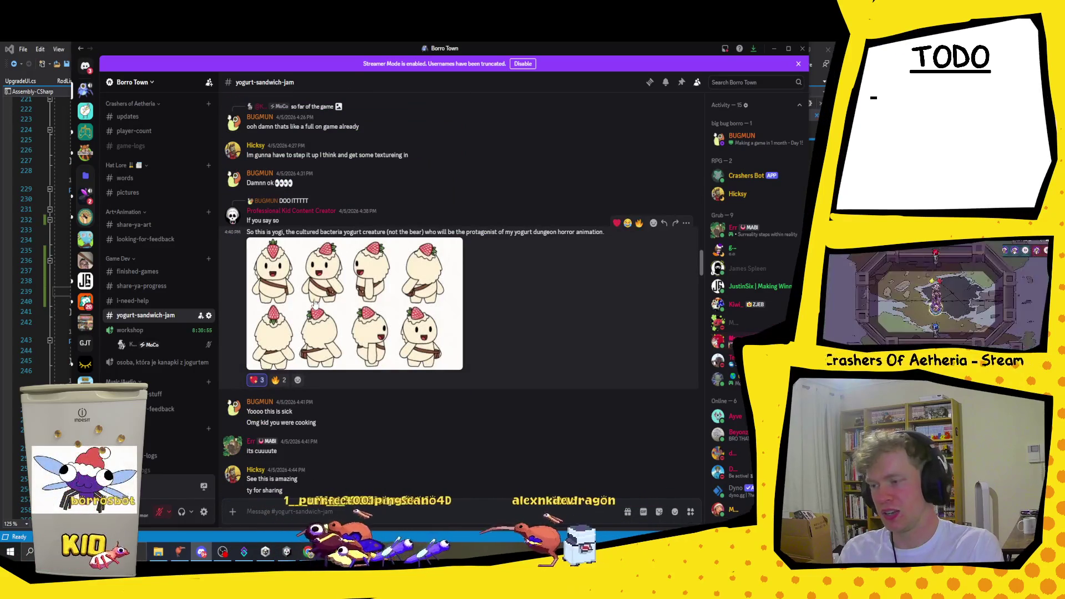
# Step: View the yogi sprite sheet, a sprite image and the map screenshot at full size
pyautogui.click(435, 293)
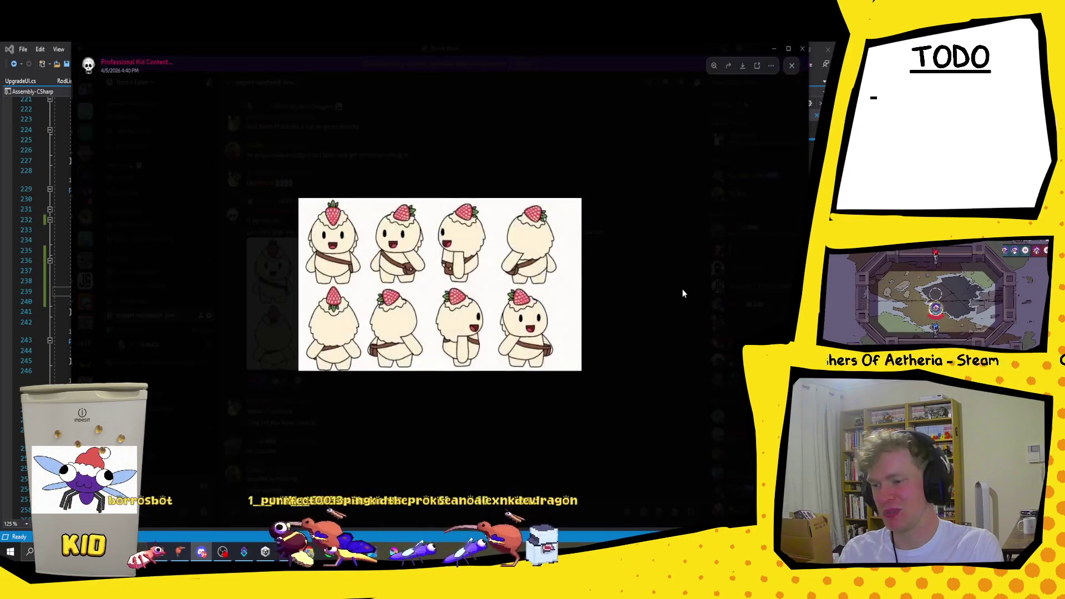
pyautogui.click(666, 259)
pyautogui.scroll(5, 498, 311)
pyautogui.scroll(-10, 498, 308)
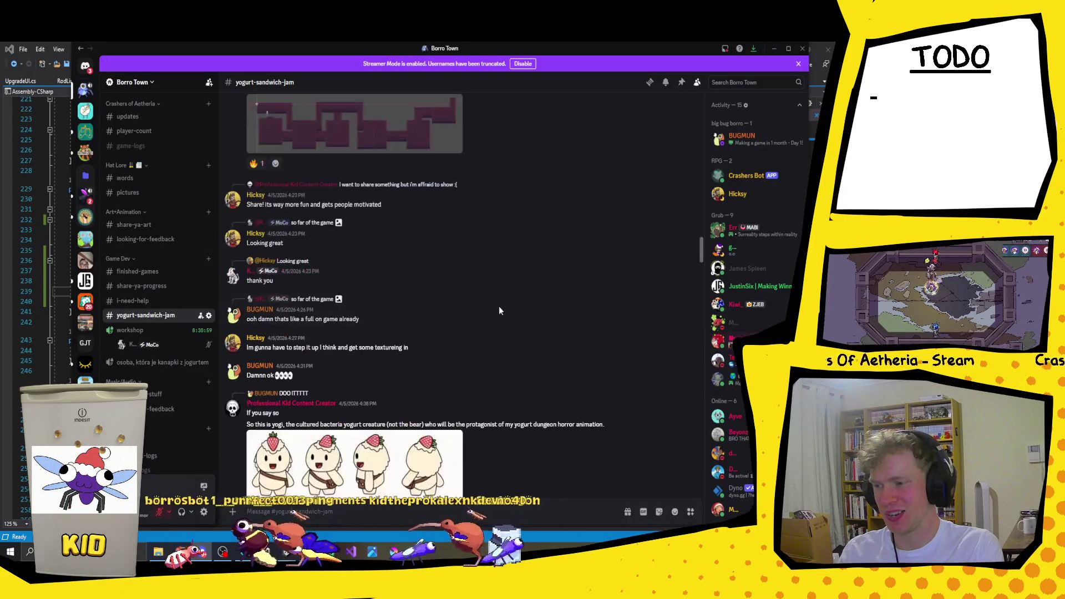
pyautogui.scroll(5, 402, 358)
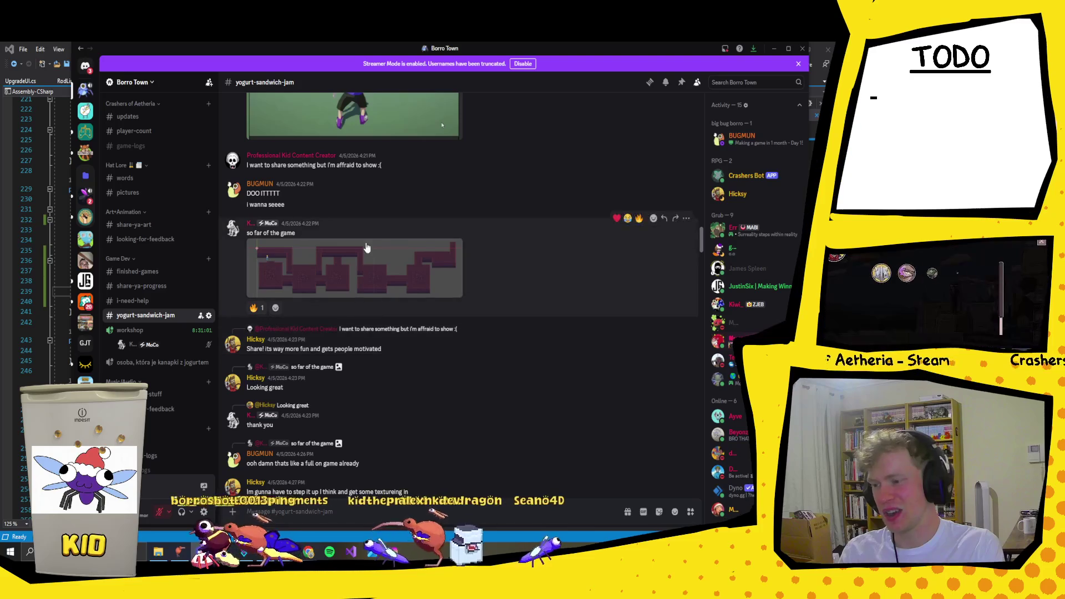
pyautogui.click(369, 245)
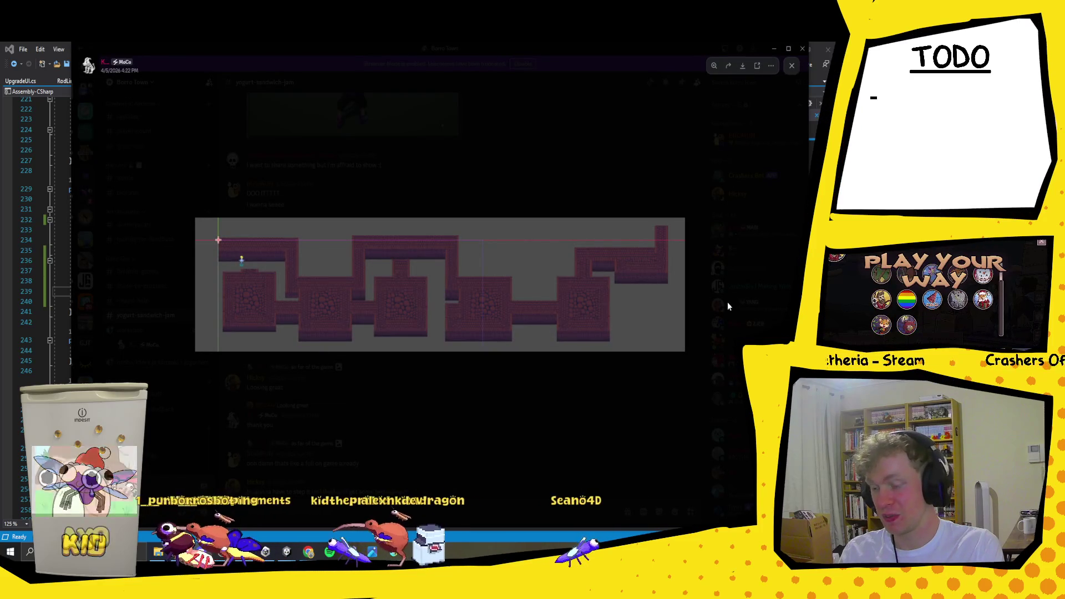
pyautogui.click(670, 399)
# Step: Scroll the chat history back to the April 8 post of named yogurt enemy designs
pyautogui.scroll(4, 415, 254)
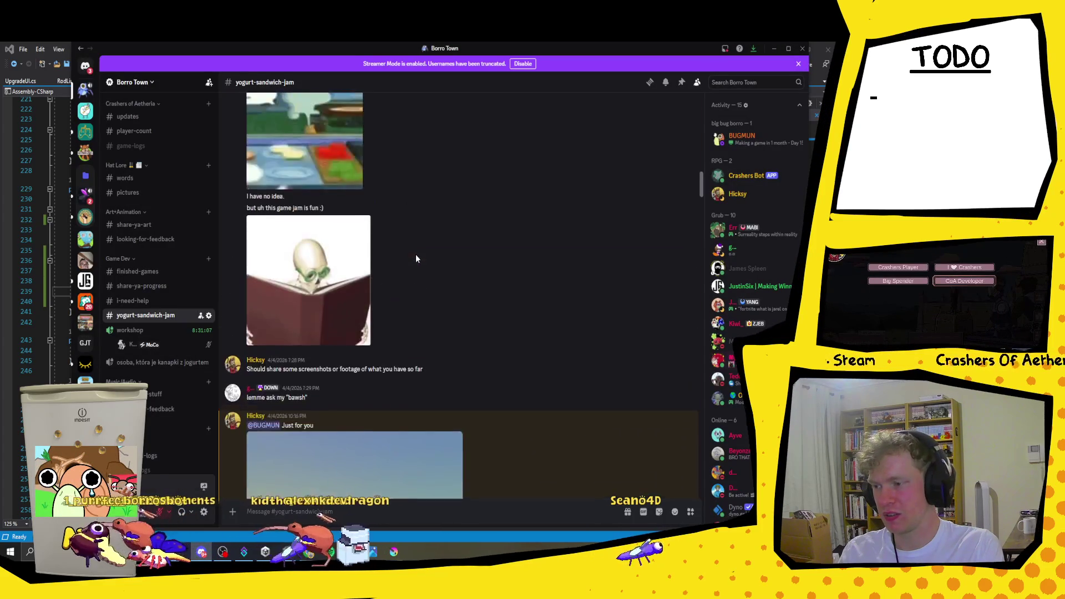
pyautogui.scroll(-2, 414, 254)
pyautogui.scroll(-1, 417, 248)
pyautogui.scroll(10, 418, 248)
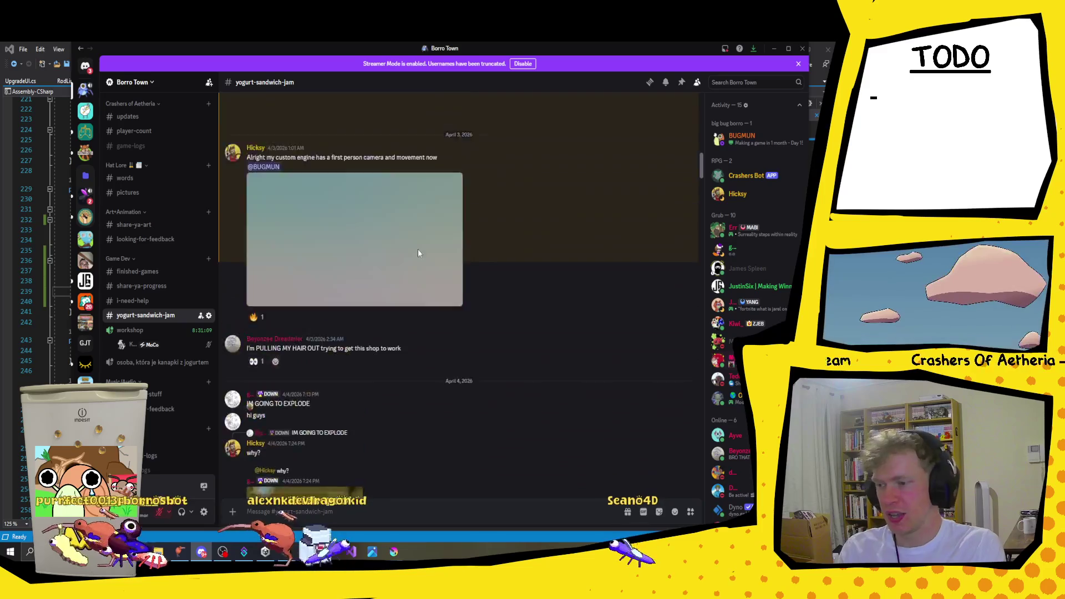
pyautogui.scroll(3, 417, 248)
pyautogui.scroll(-6, 417, 248)
pyautogui.scroll(3, 418, 248)
pyautogui.scroll(-6, 418, 248)
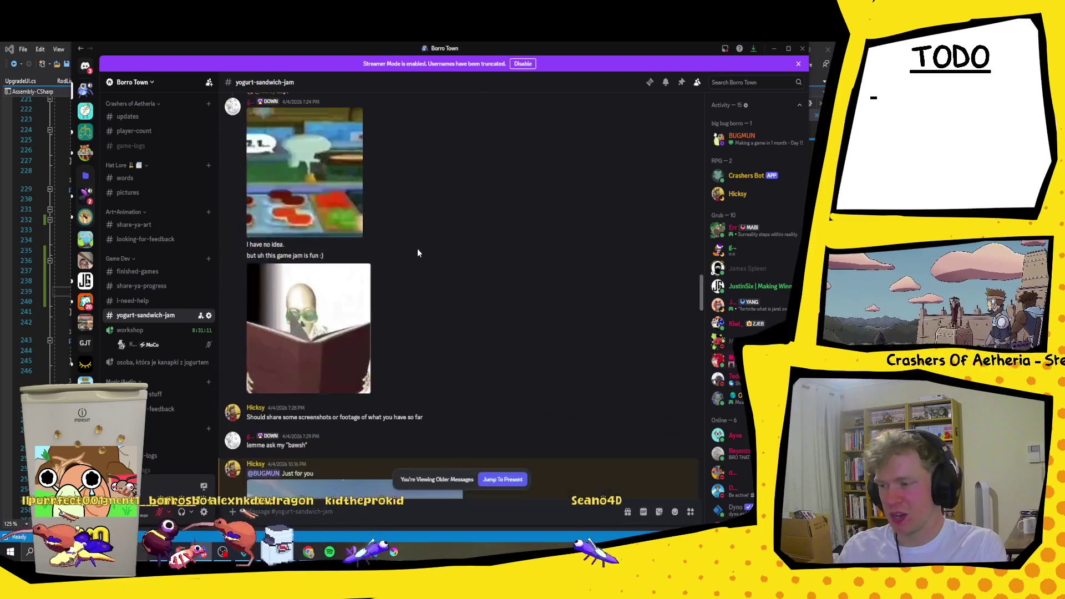
pyautogui.scroll(-15, 418, 253)
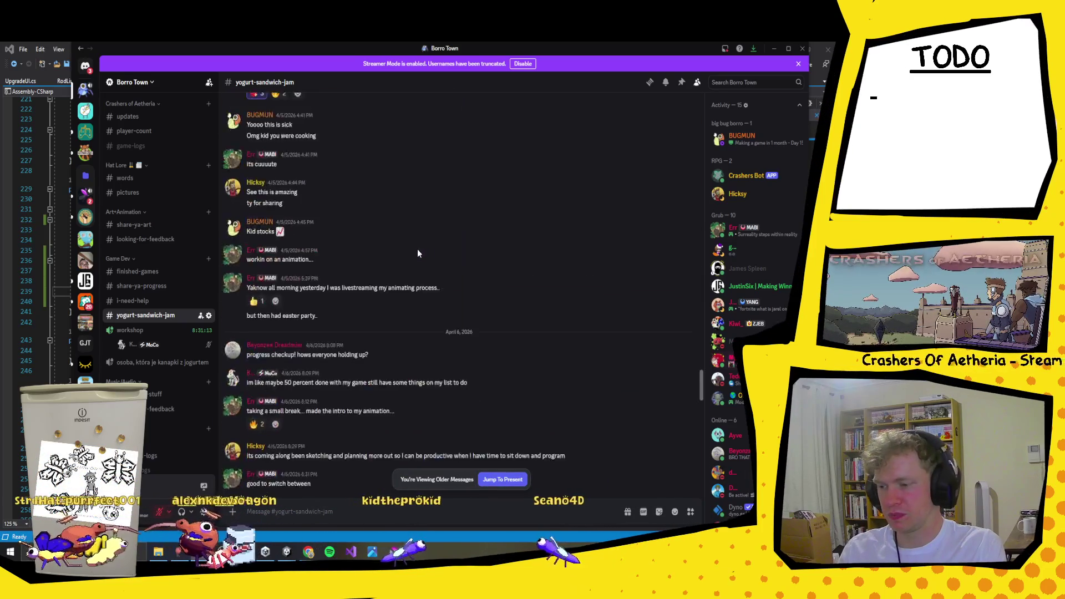
pyautogui.scroll(-10, 418, 253)
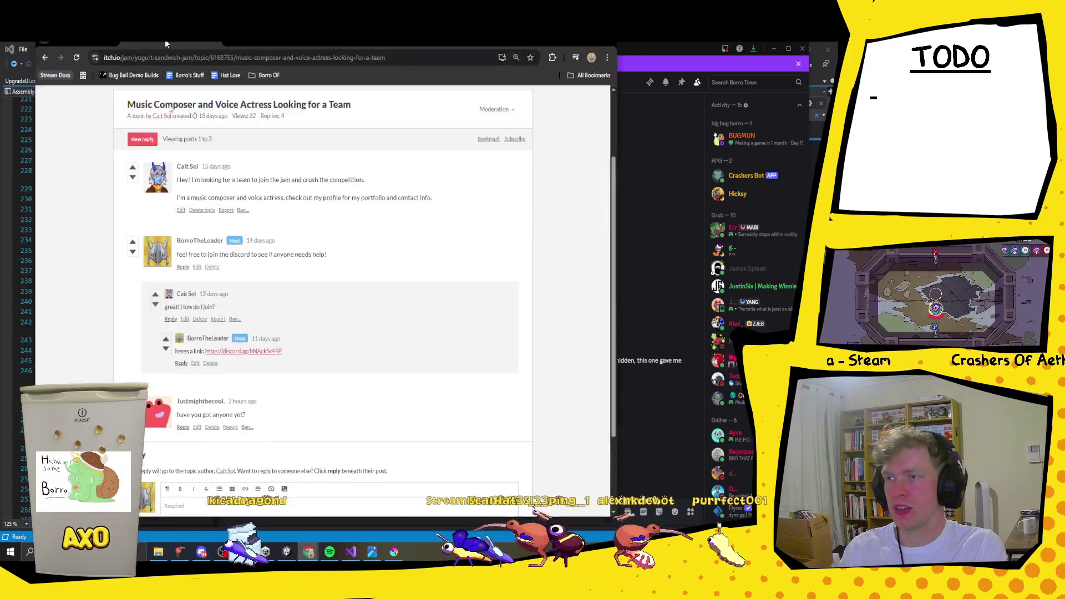
pyautogui.moveTo(165, 39)
pyautogui.mouseDown()
pyautogui.moveTo(248, 189)
pyautogui.moveTo(226, 76)
pyautogui.mouseUp()
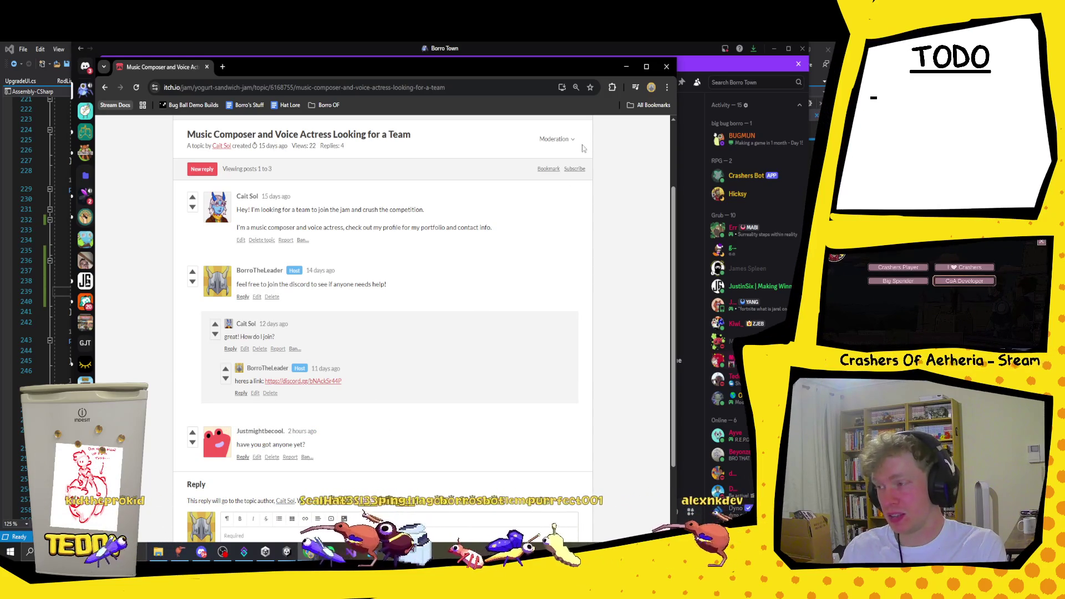
pyautogui.click(665, 67)
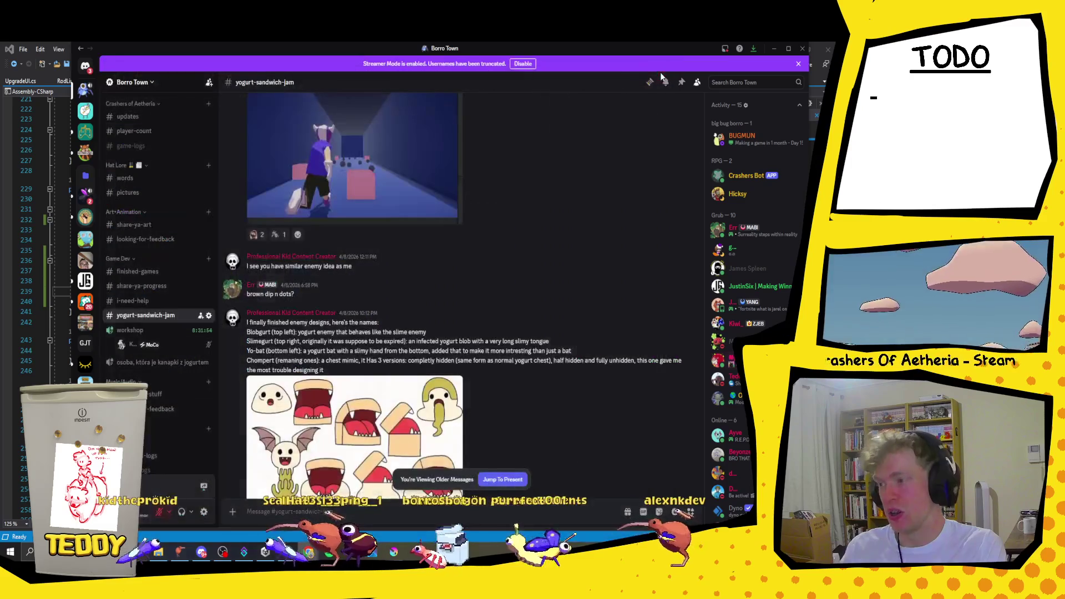
# Step: Maximize Discord and scroll down to the 'Here is how the game looks like' screenshots post
pyautogui.click(789, 54)
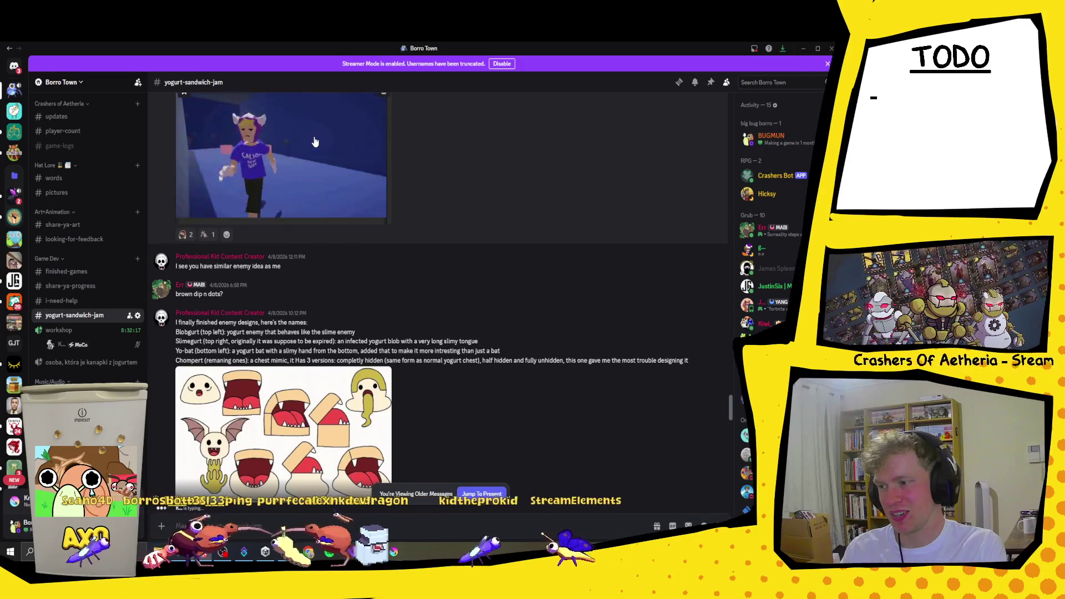
pyautogui.scroll(-15, 400, 264)
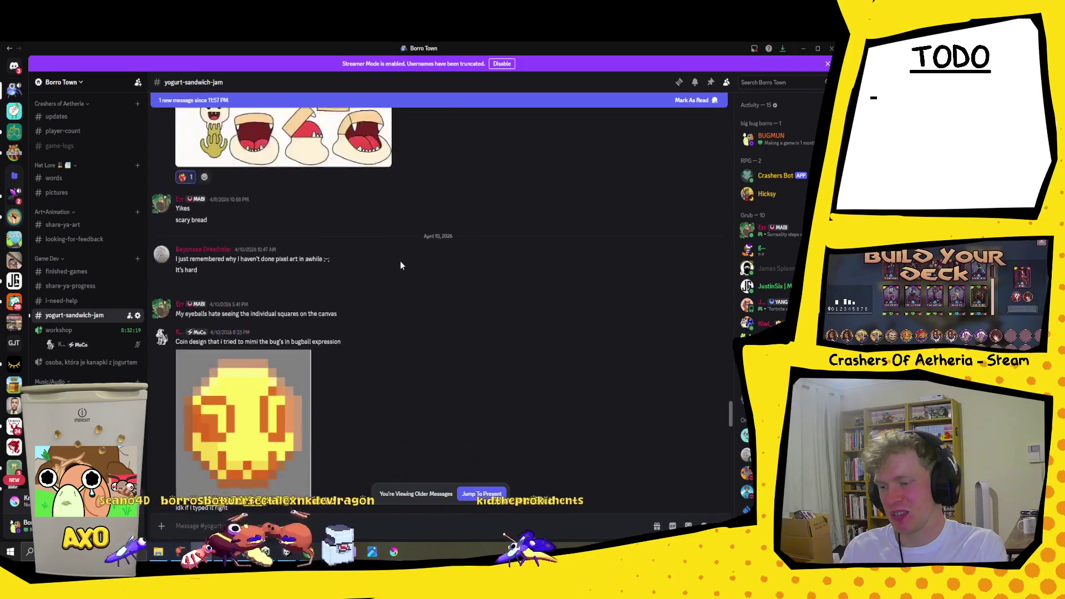
pyautogui.scroll(-4, 400, 265)
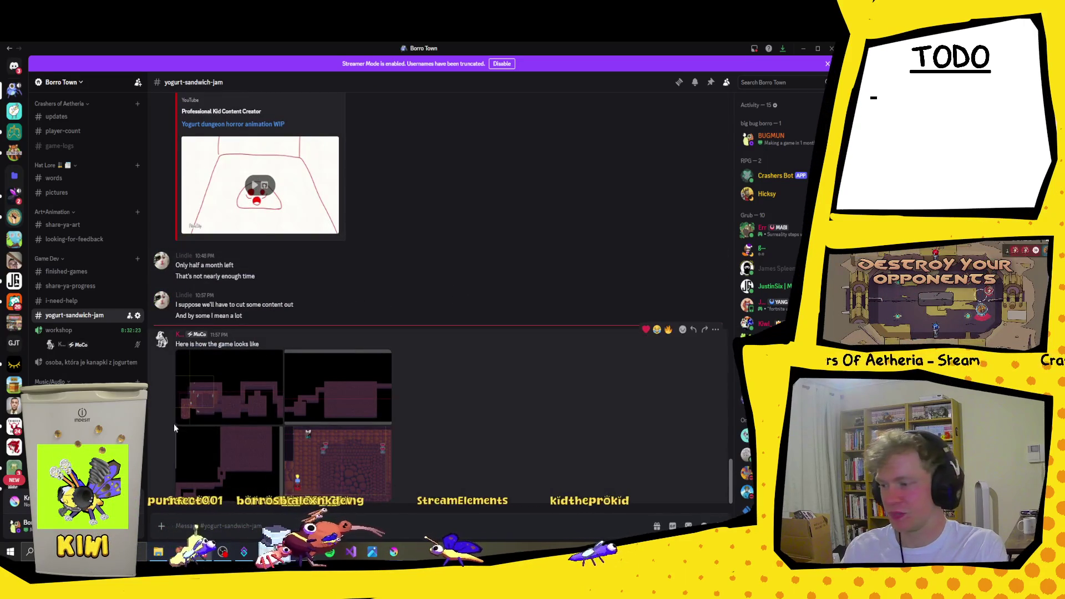
pyautogui.click(256, 409)
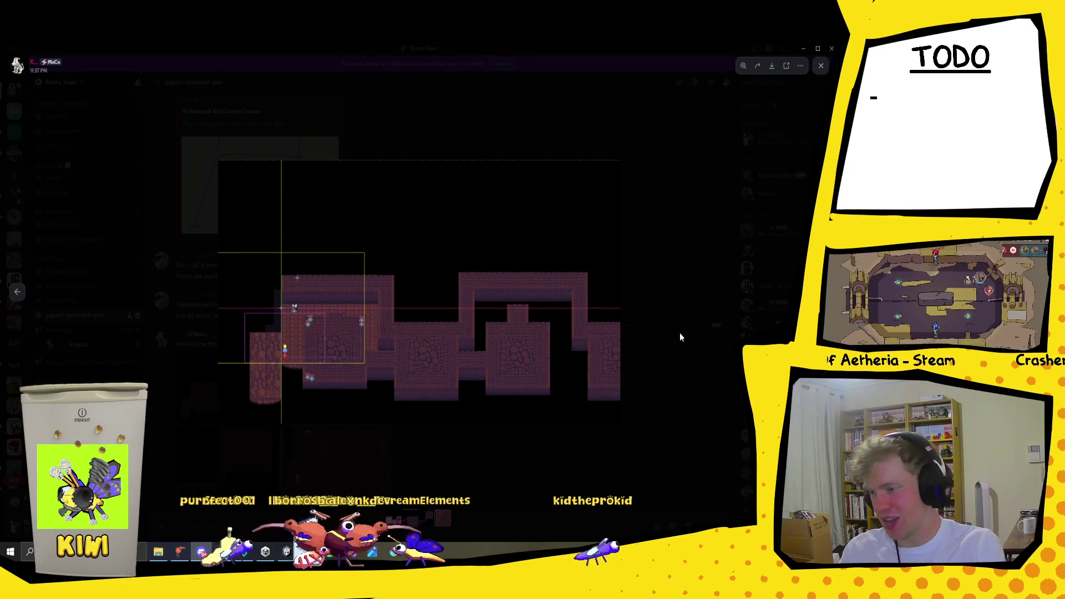
pyautogui.press('Right')
pyautogui.press('Right')
pyautogui.press('Right')
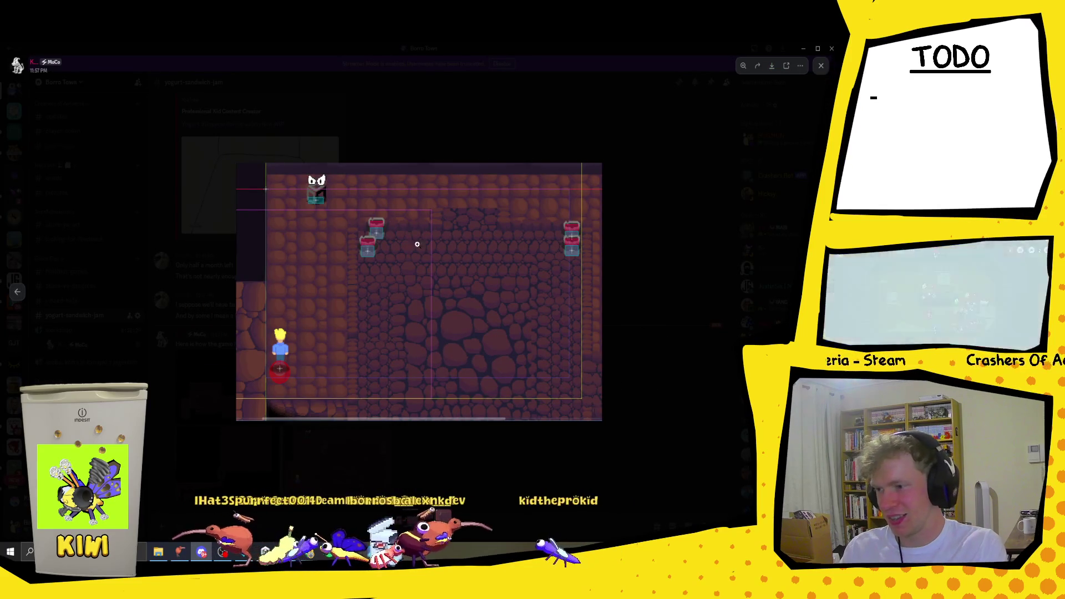
pyautogui.click(318, 185)
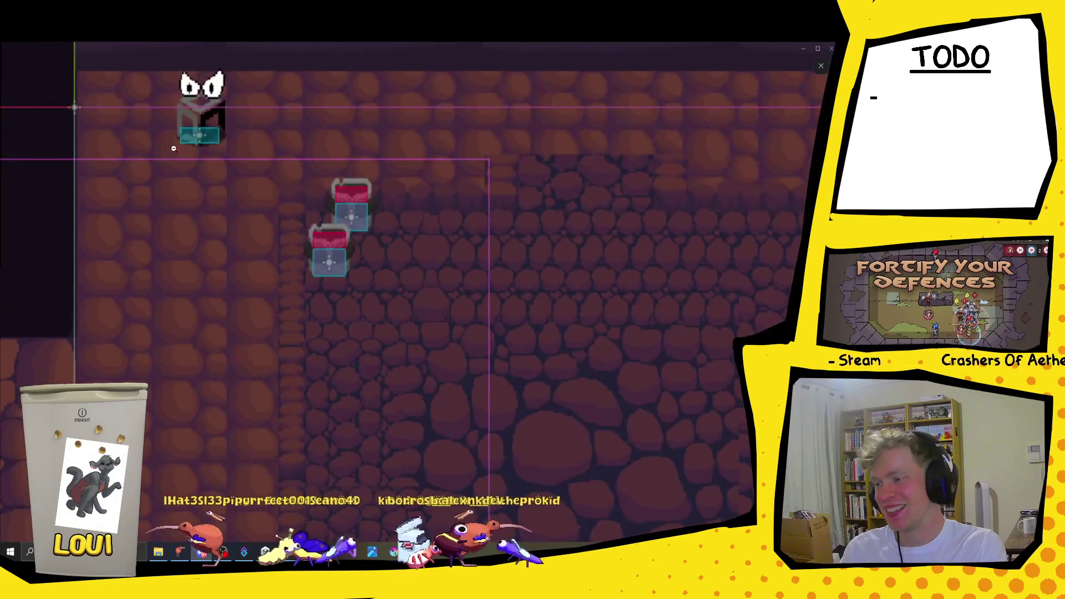
pyautogui.click(191, 127)
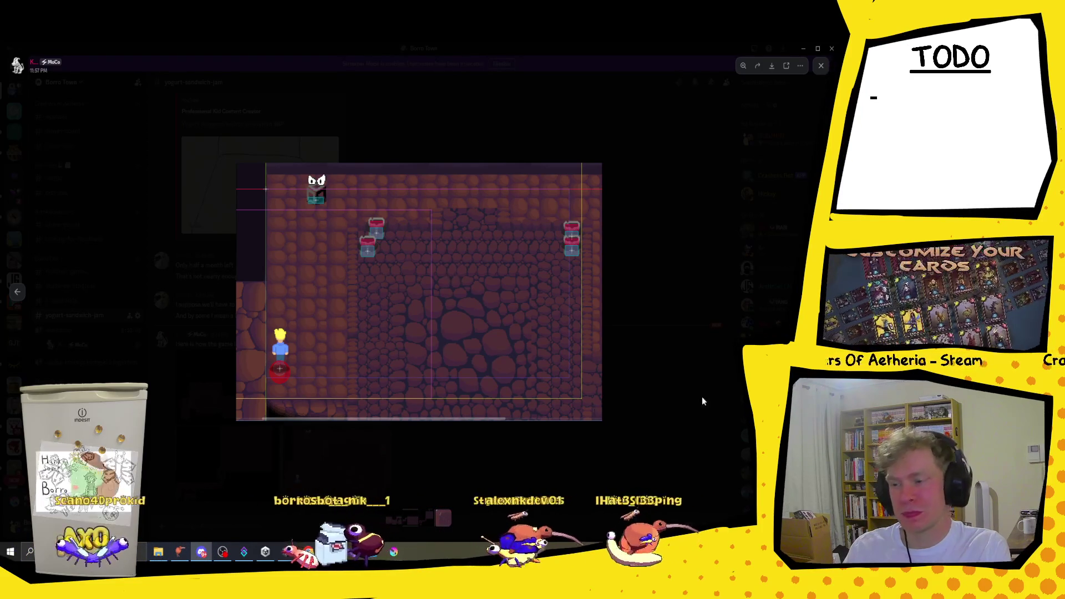
pyautogui.click(696, 324)
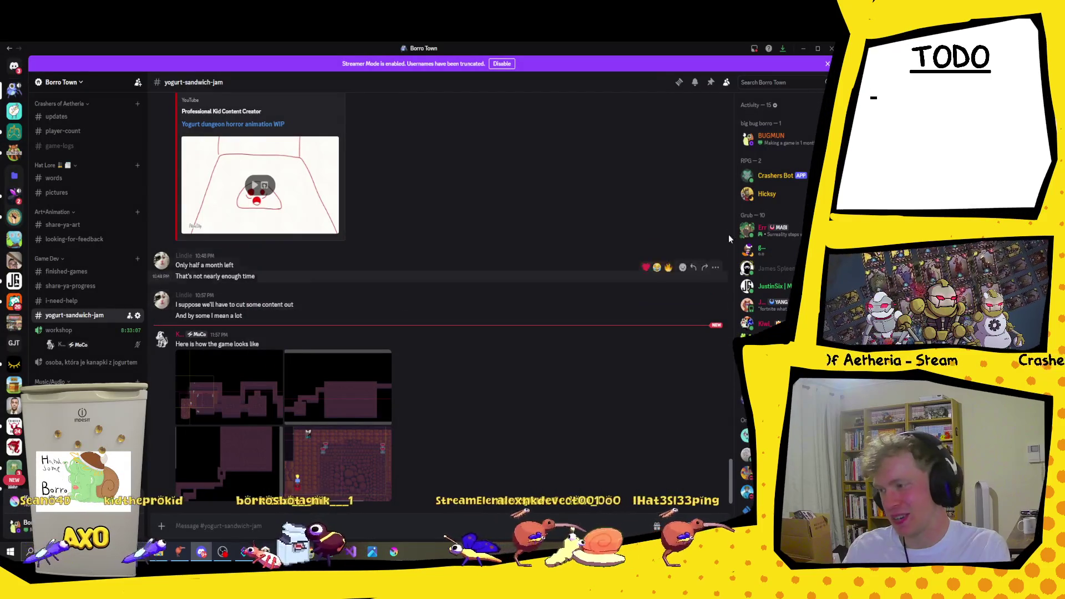
# Step: Minimize Discord and switch to the Unity editor showing the Game scene
pyautogui.click(804, 49)
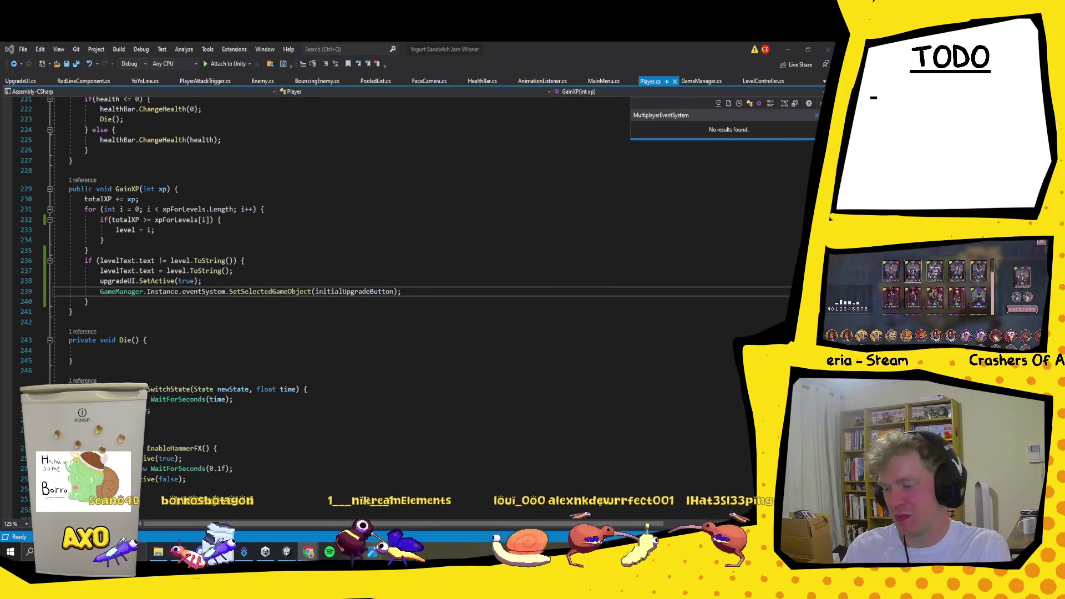
pyautogui.click(289, 553)
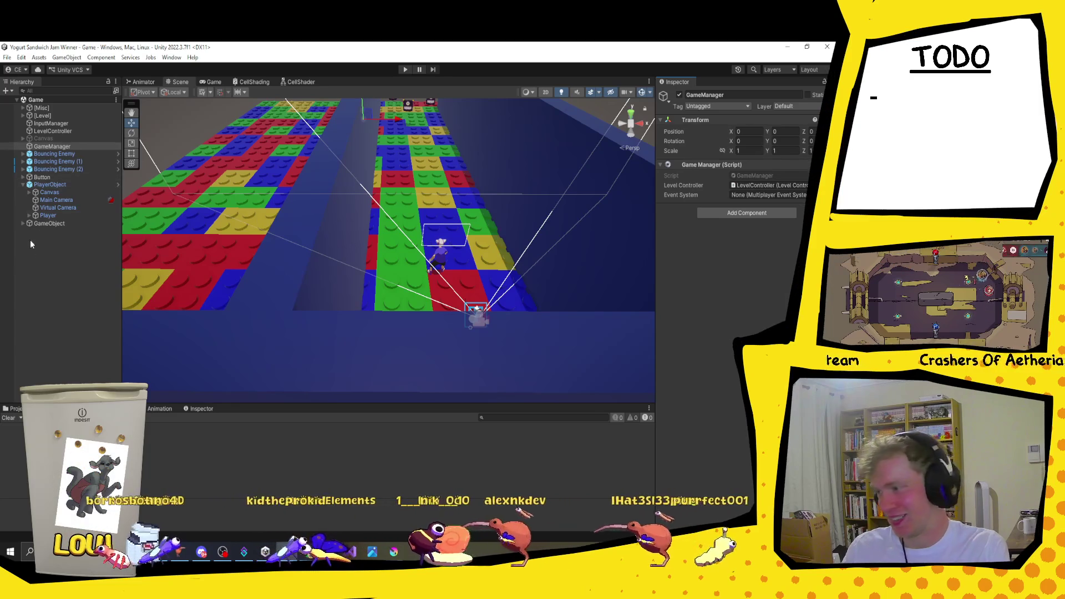
# Step: Assign UpgradeButton to Player's Initial Upgrade Button and InputManager to GameManager's Event System
pyautogui.click(28, 193)
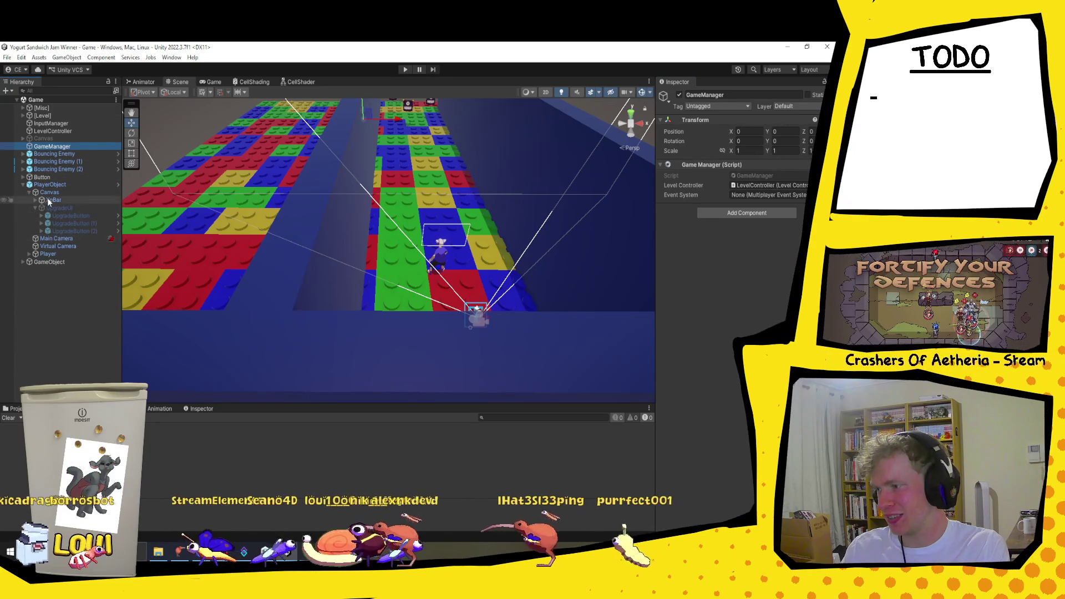
pyautogui.click(52, 253)
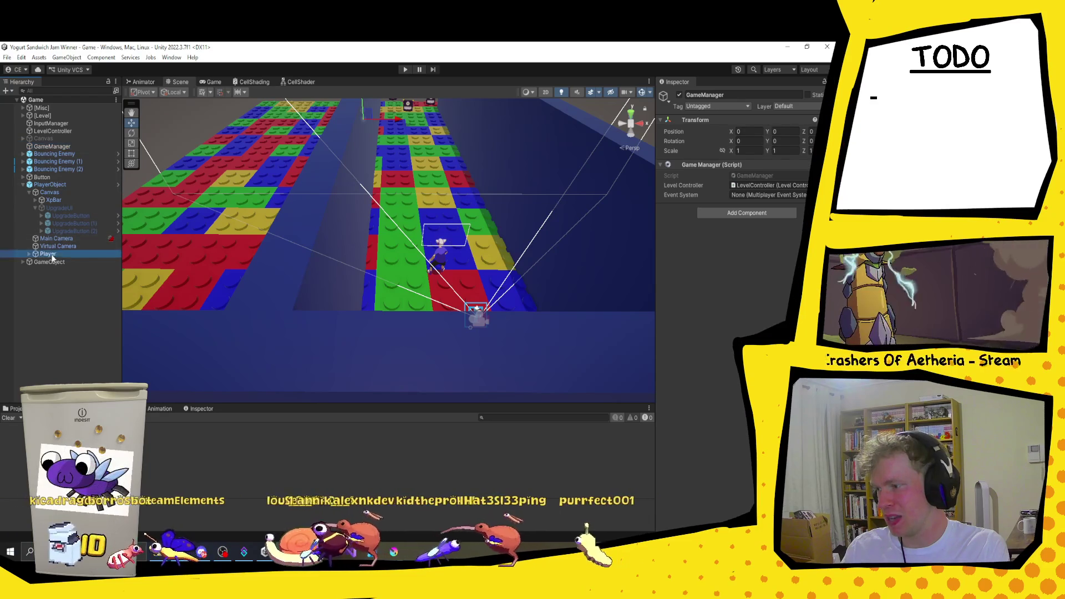
pyautogui.moveTo(62, 217); pyautogui.dragTo(742, 429)
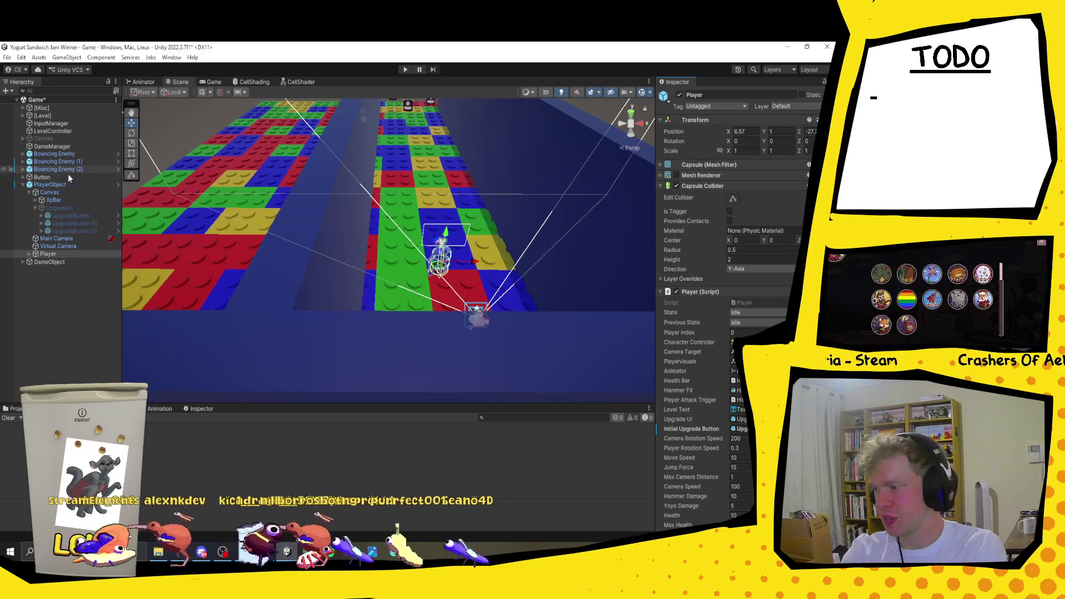
pyautogui.click(81, 146)
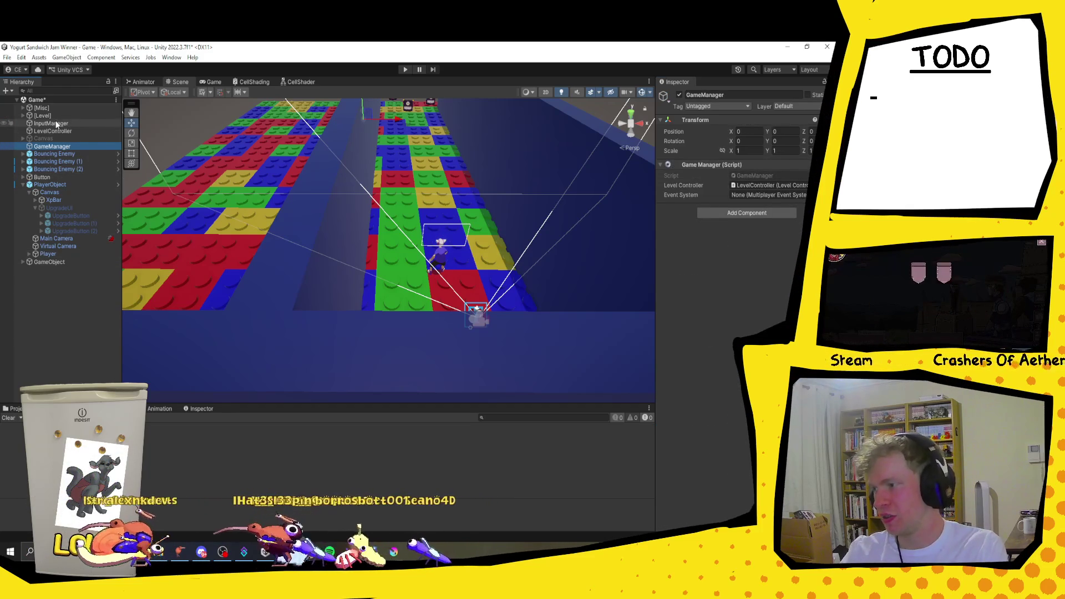
pyautogui.moveTo(58, 124); pyautogui.dragTo(802, 204)
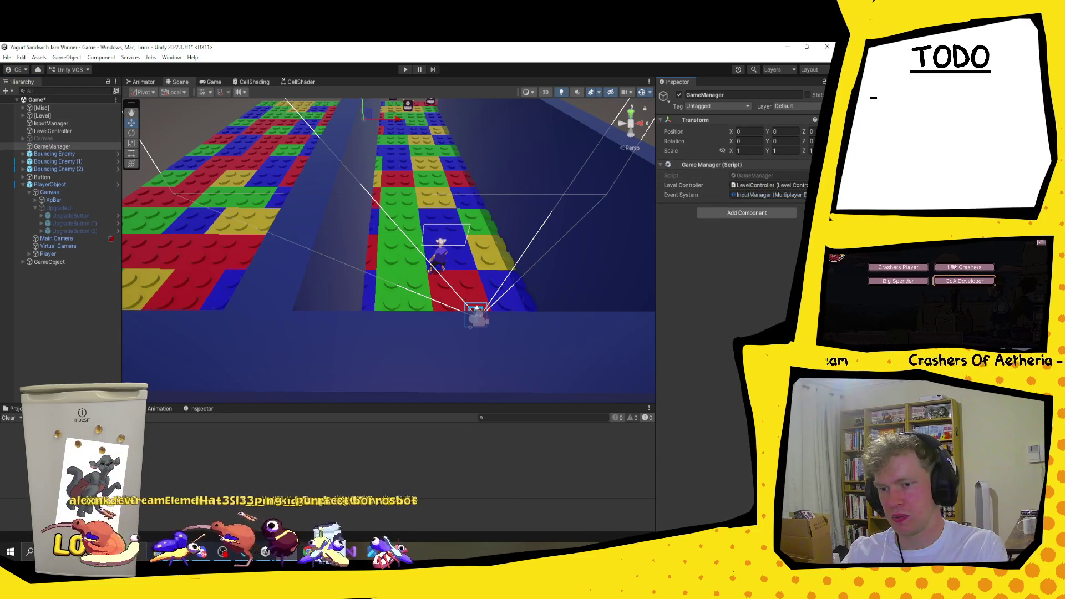
pyautogui.click(404, 69)
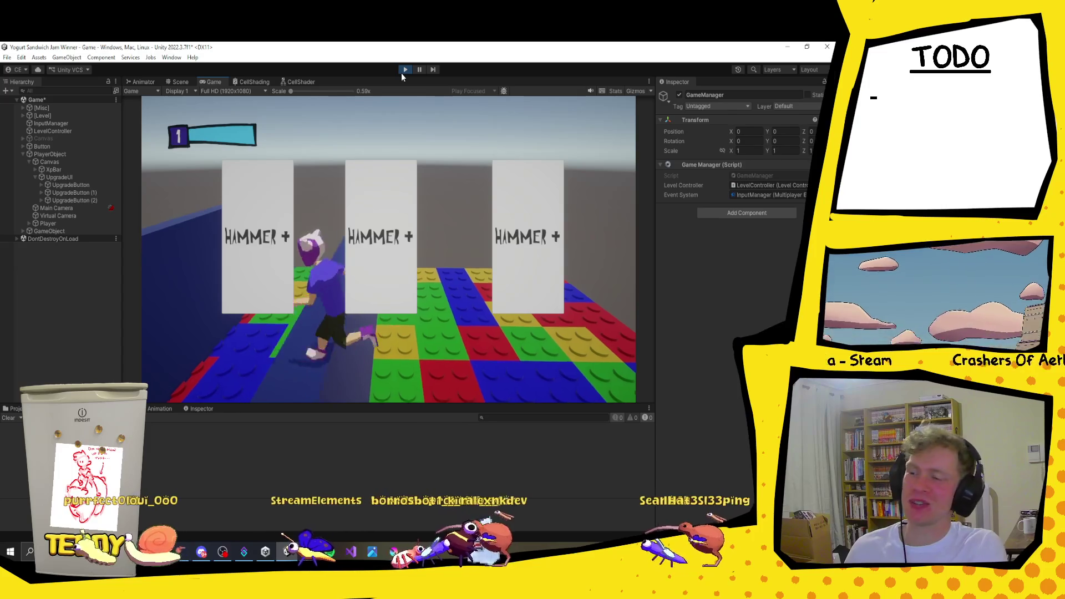
pyautogui.click(404, 70)
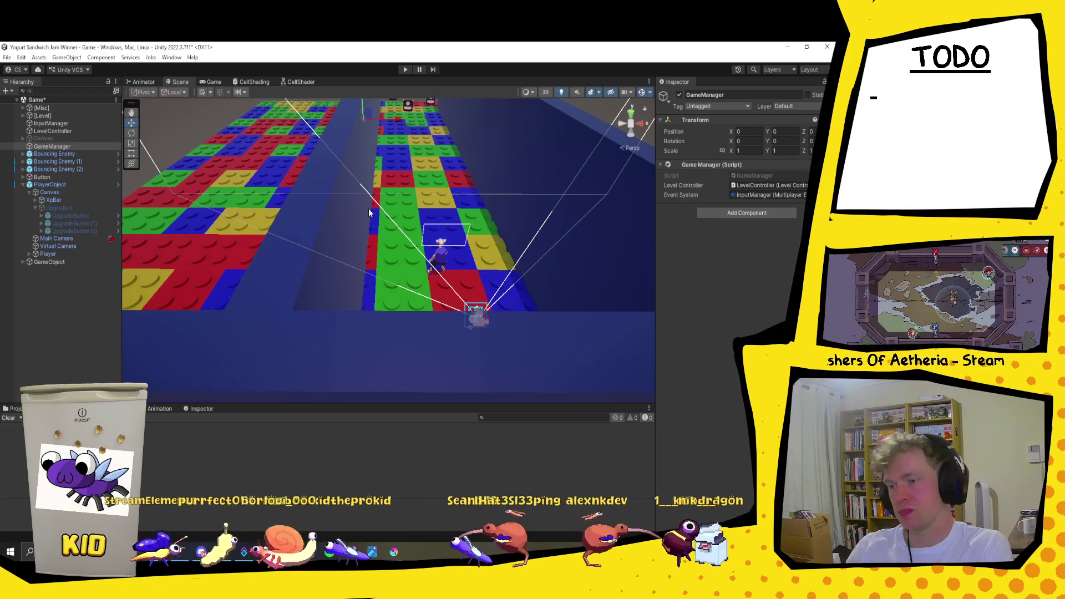
# Step: Collapse UpgradeUI and PlayerObject in the Hierarchy
pyautogui.click(33, 207)
pyautogui.click(22, 184)
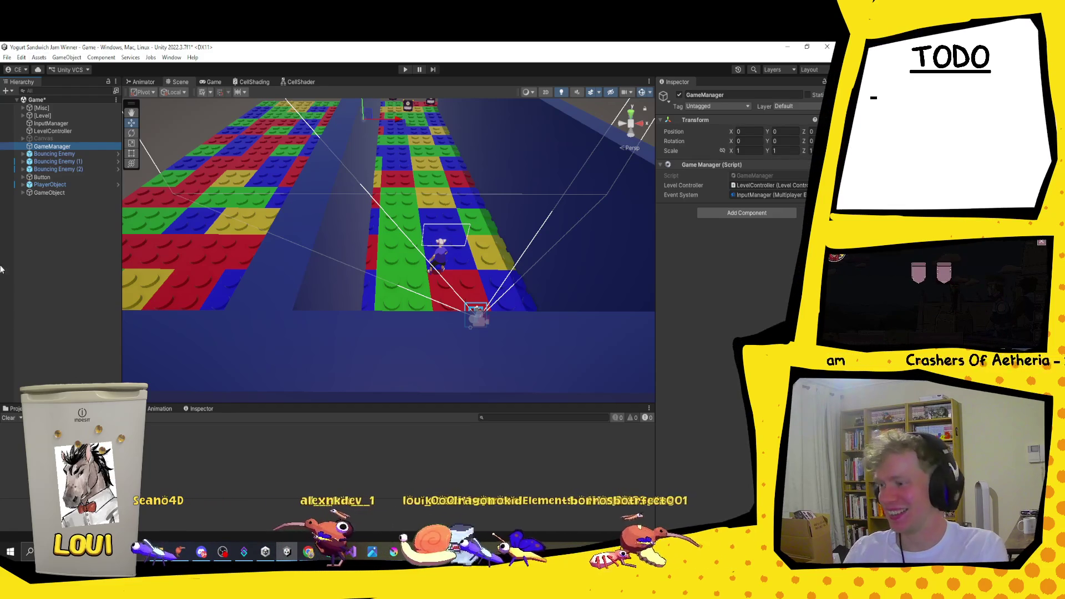
# Step: Clear the Hierarchy selection and save the Game scene with Ctrl+S
pyautogui.click(38, 234)
pyautogui.hotkey('ctrl', 's')
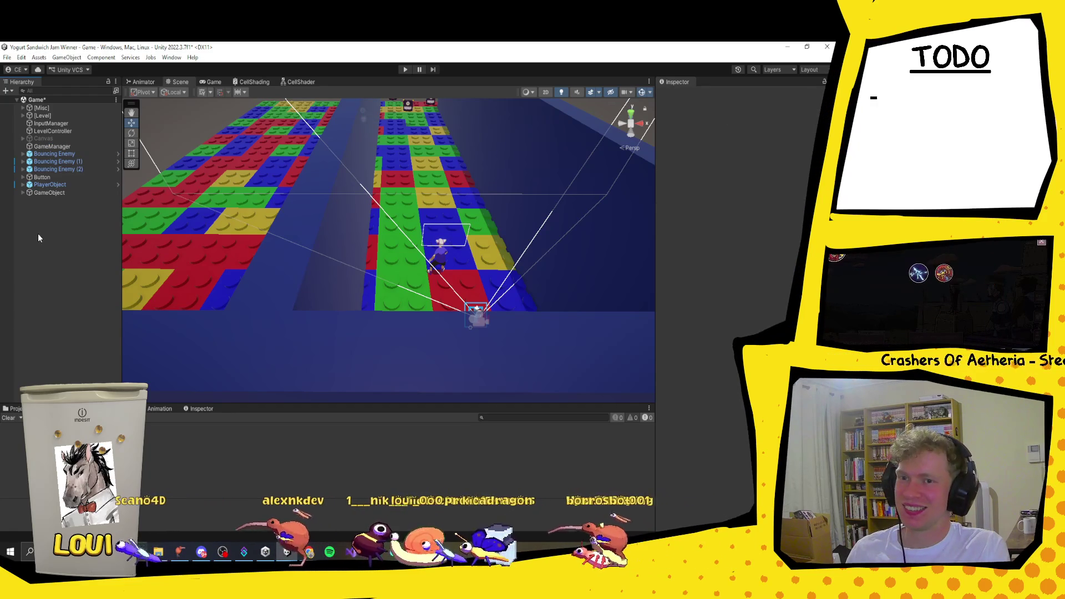